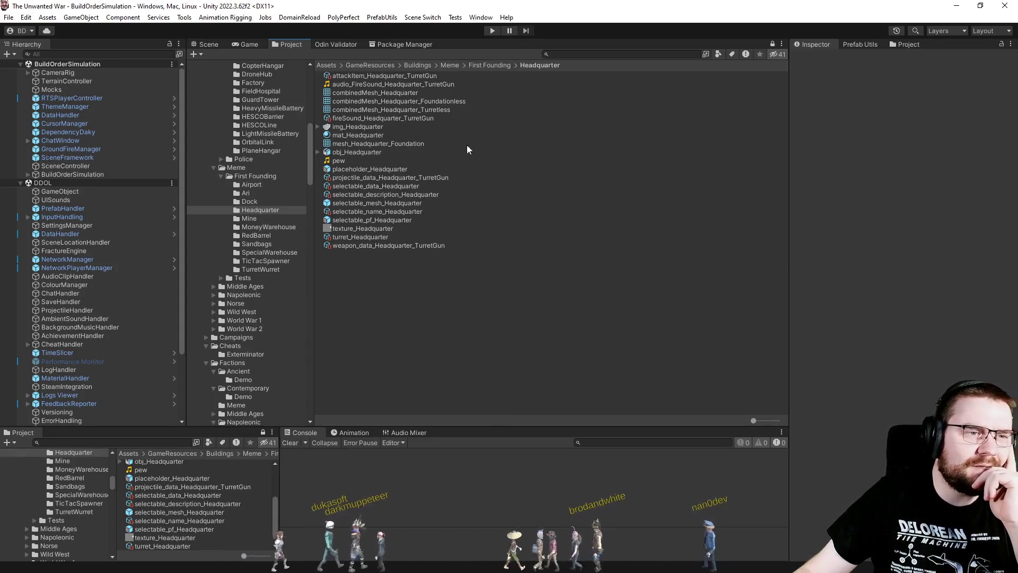
- Load the InitialLoading scene, enter Play mode, and open the Skirmish setup from the main menu
left_click(440, 18)
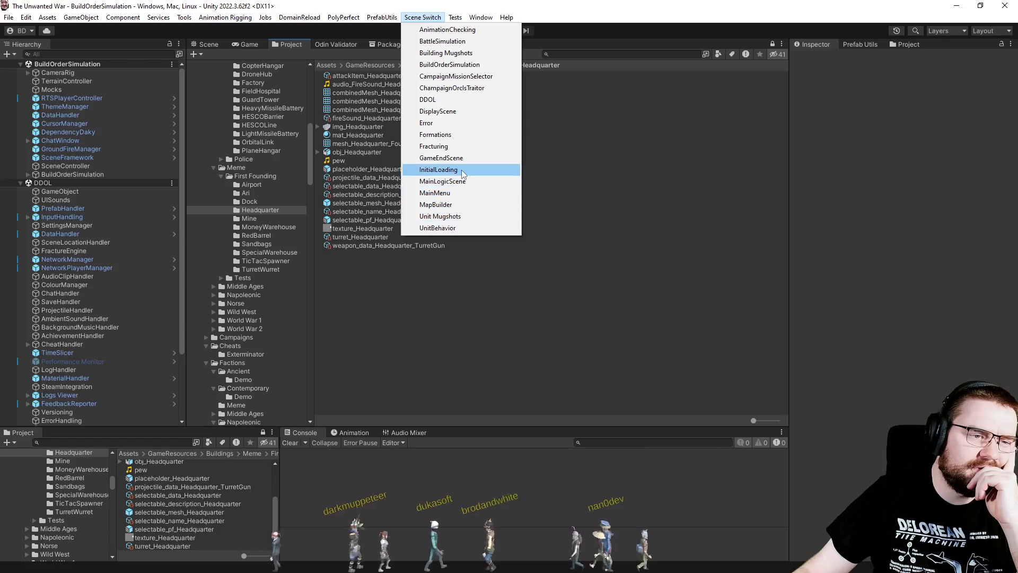
left_click(438, 170)
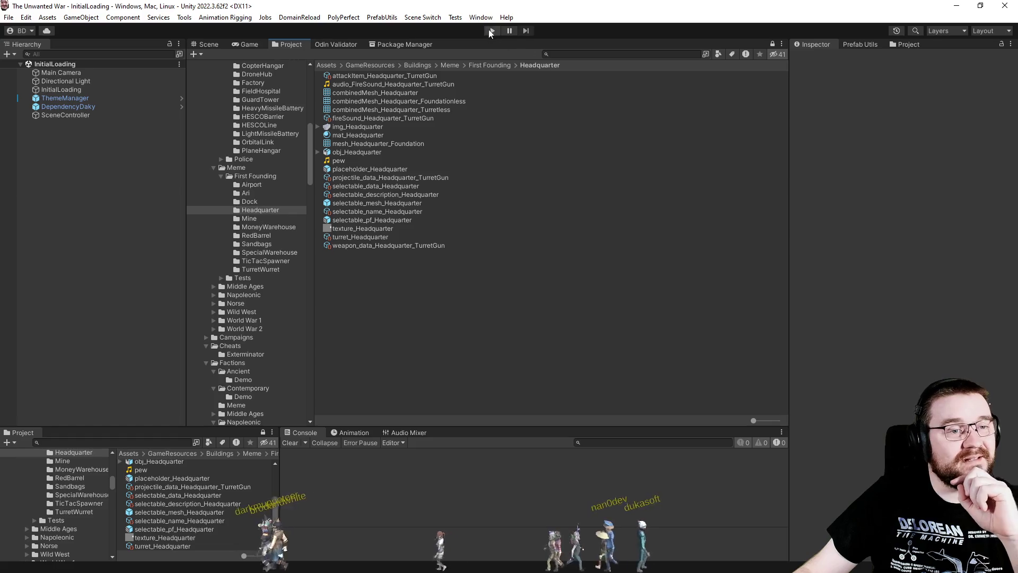
left_click(487, 29)
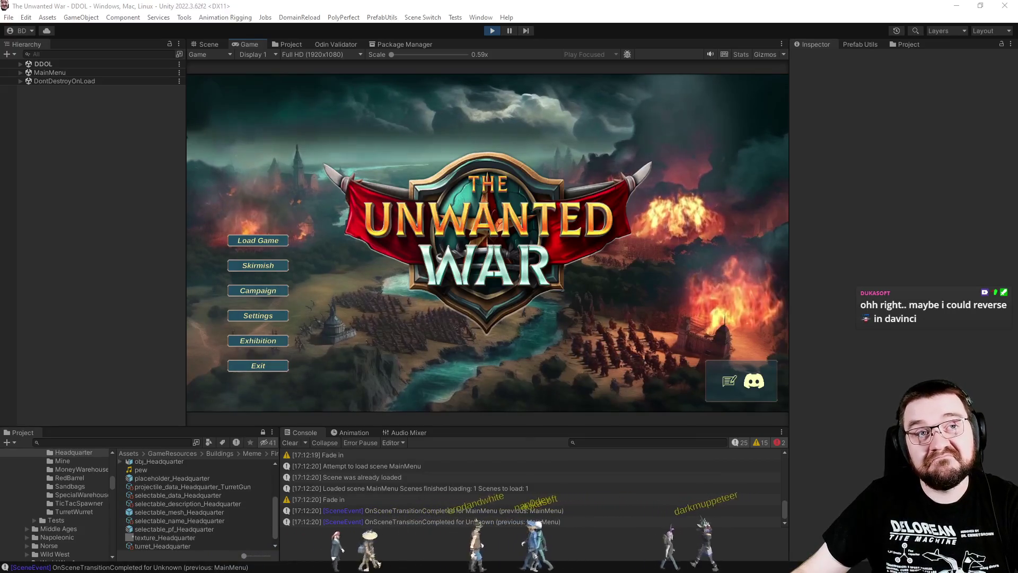
left_click(252, 265)
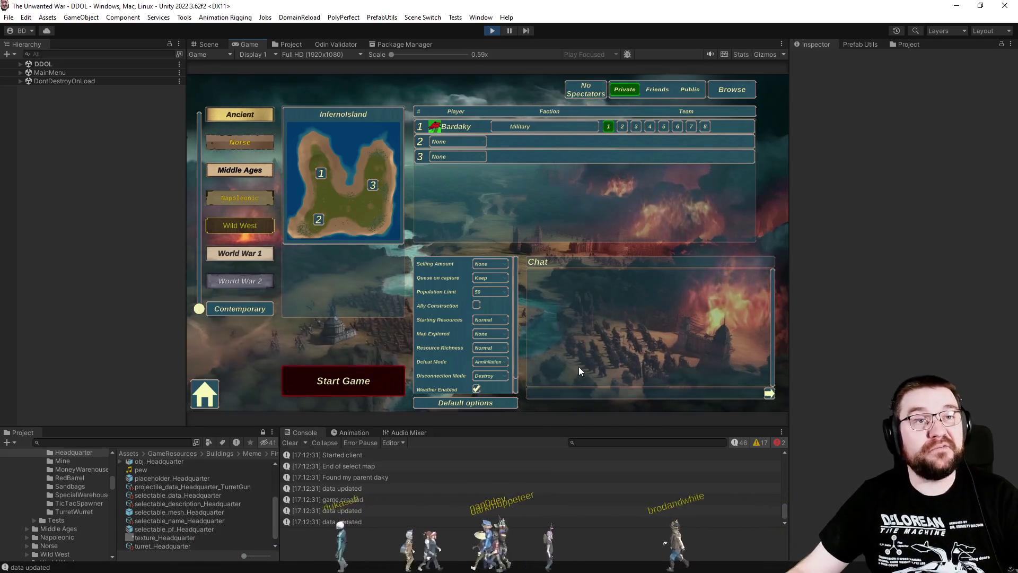
- Add a PC opponent in slot 2, start the InfernoIsland skirmish, and resume the game
left_click(464, 150)
left_click(465, 187)
left_click(491, 332)
left_click(491, 372)
left_click(461, 392)
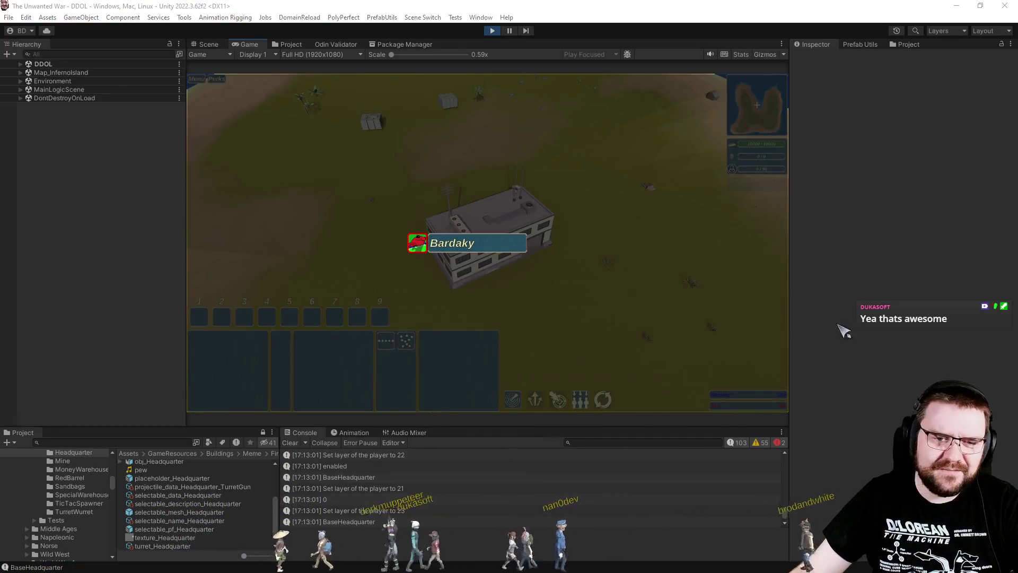
left_click(714, 247)
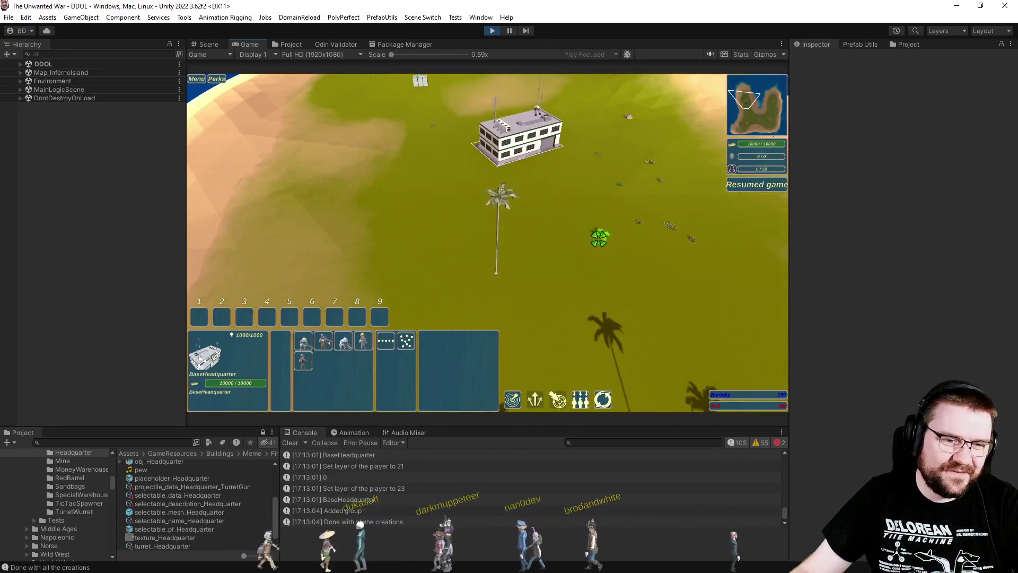
- Queue five soldiers at the headquarter, box-select the ten soldiers, and move them across the plain
left_click(323, 341)
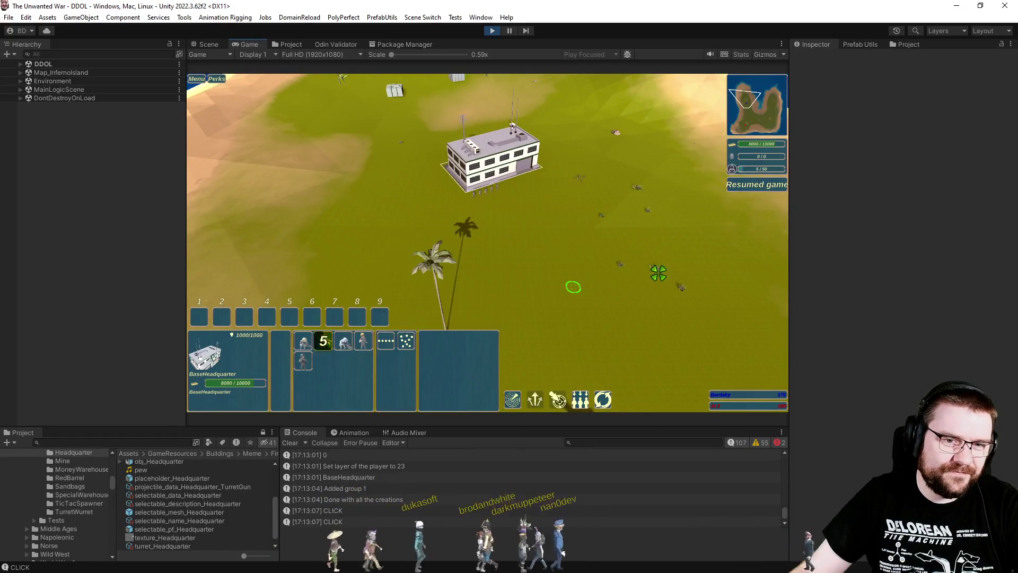
left_click_drag(419, 175, 620, 311)
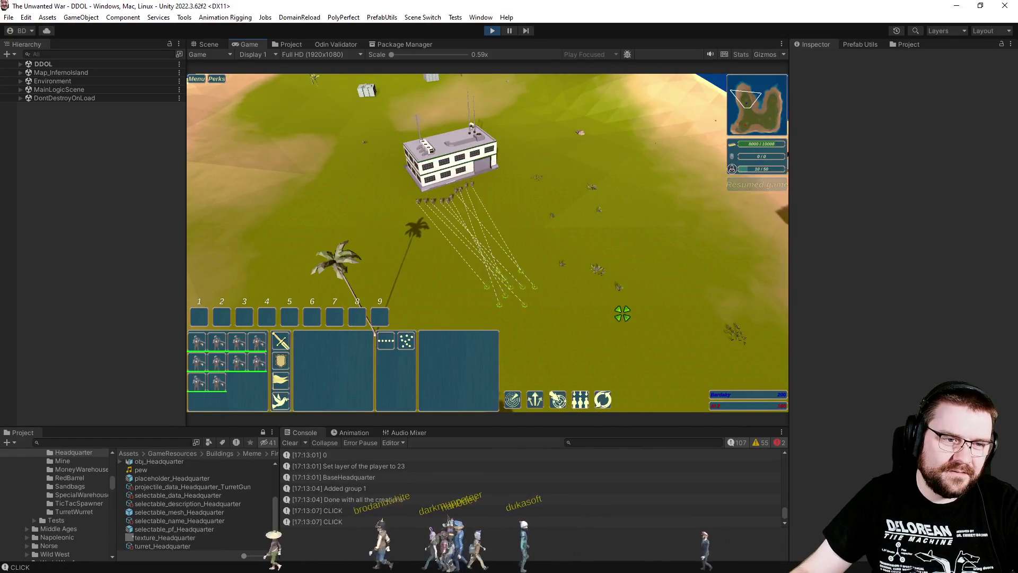
right_click(552, 345)
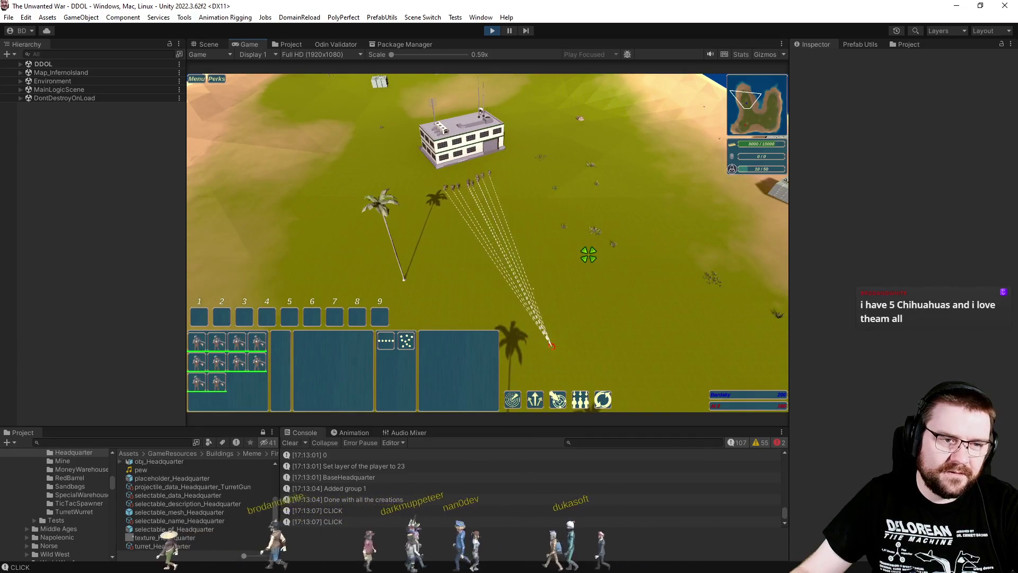
right_click(517, 245)
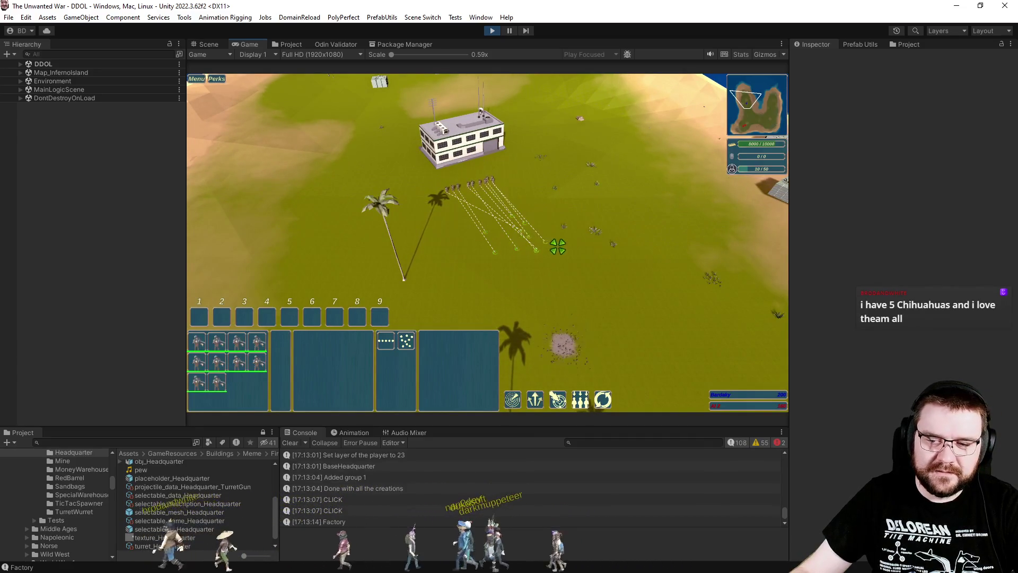
right_click(457, 212)
right_click(536, 225)
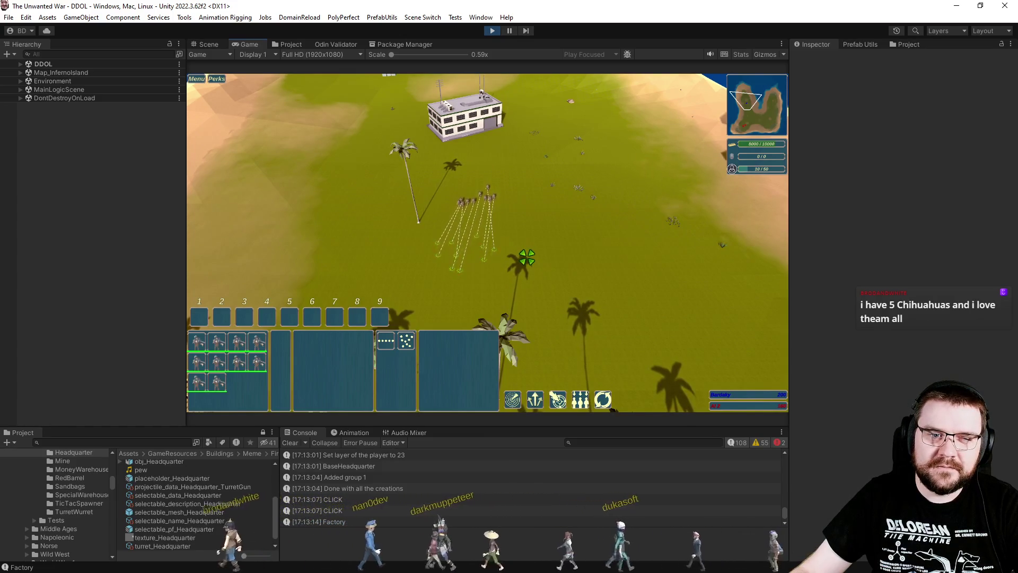
- Deselect the units, zoom the camera in on the base, and stop Play mode
left_click(657, 353)
scroll(570, 258, "up", 5)
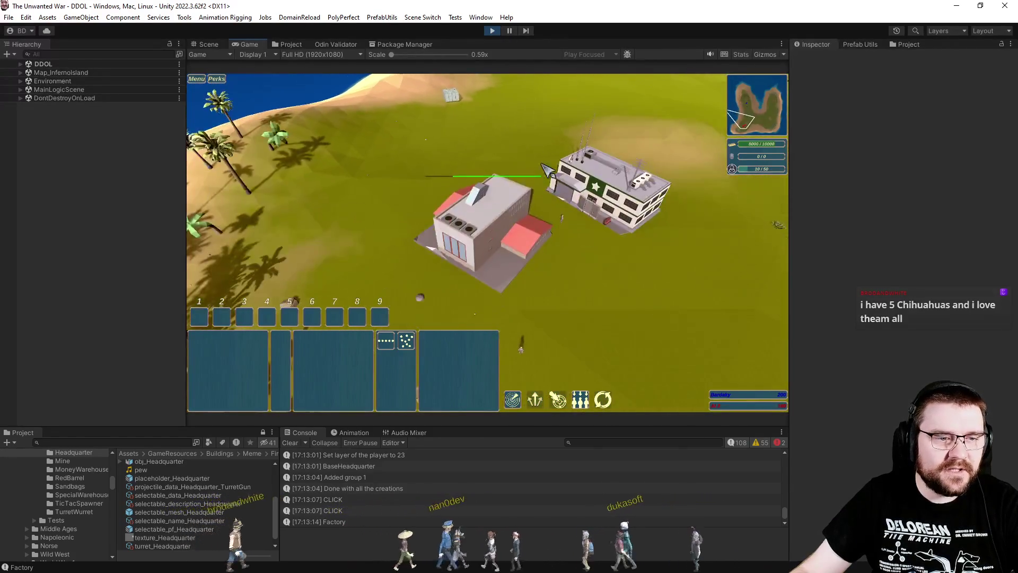
scroll(499, 160, "up", 5)
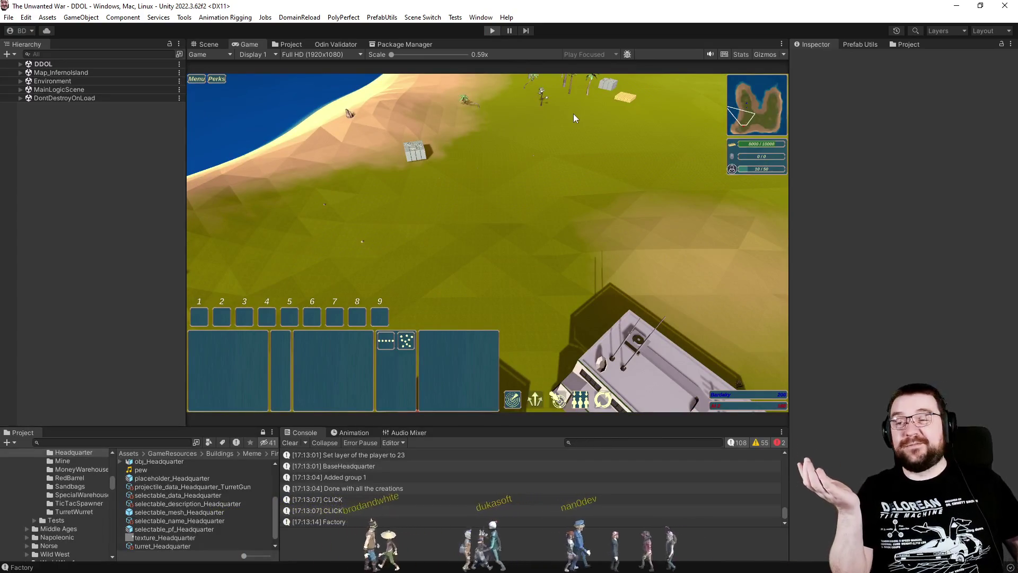
key("ctrl+p")
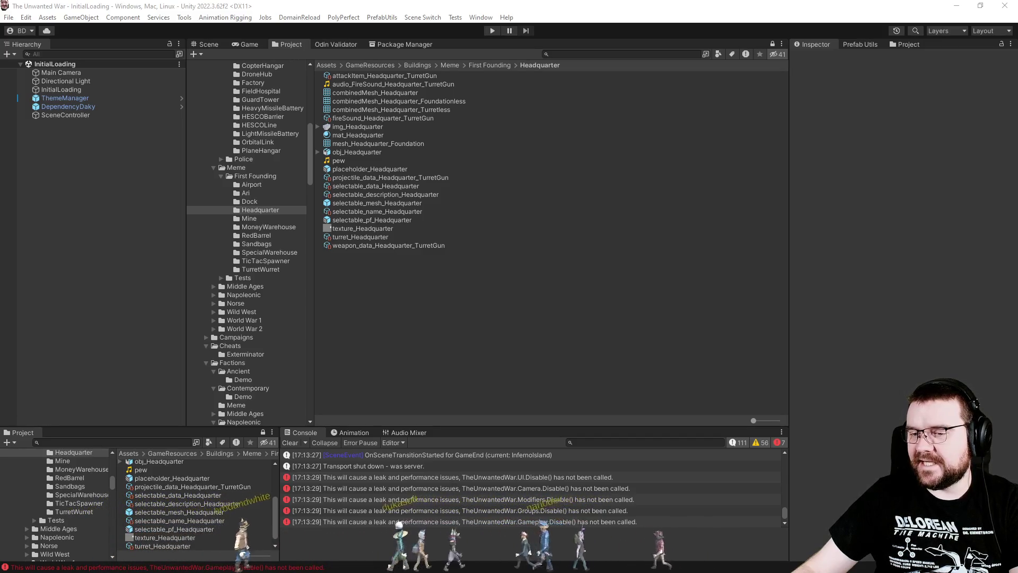
- Clear the console and switch to the BattleSimulation scene via Scene Switch
left_click(289, 443)
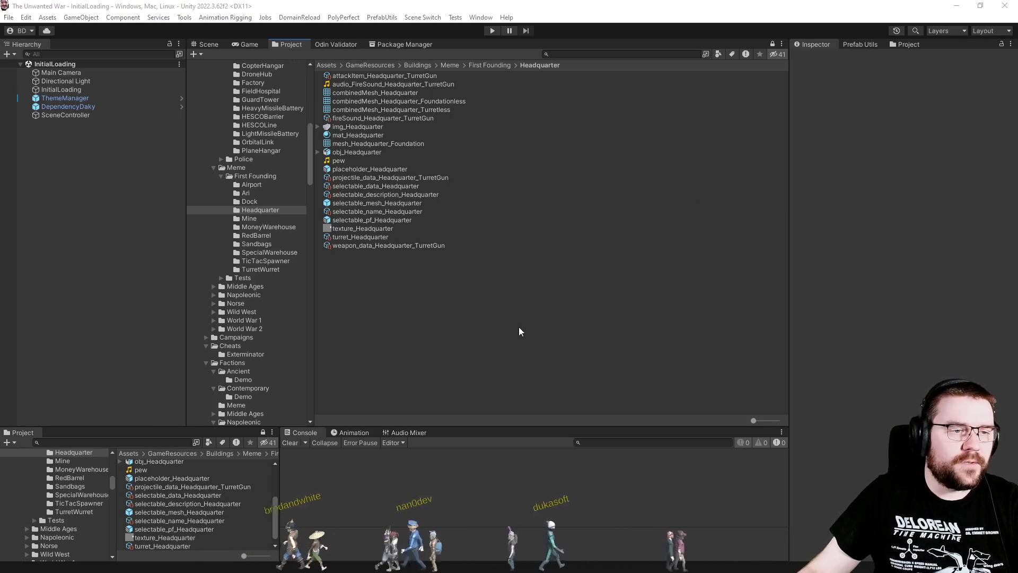
left_click(423, 17)
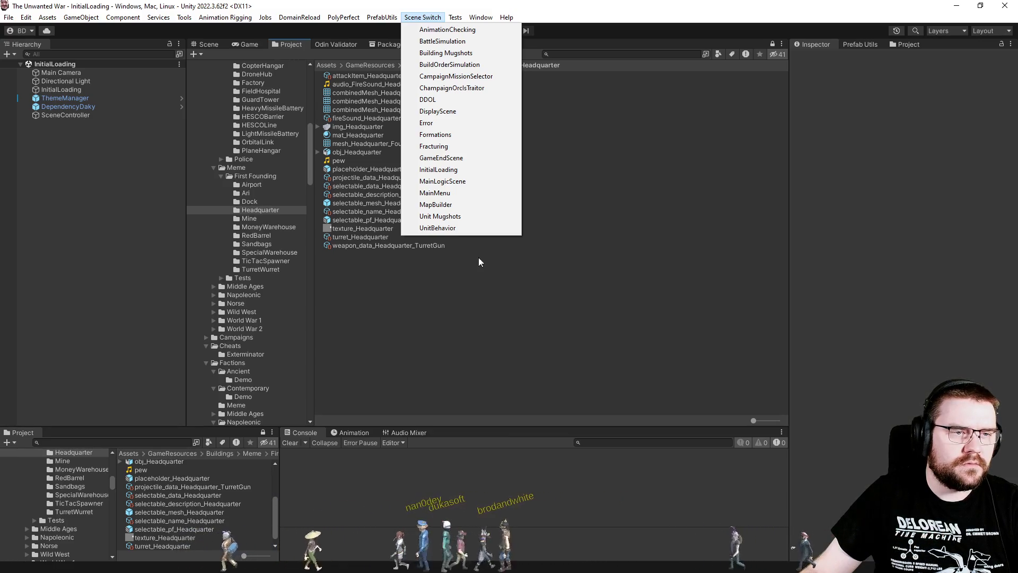
left_click(442, 41)
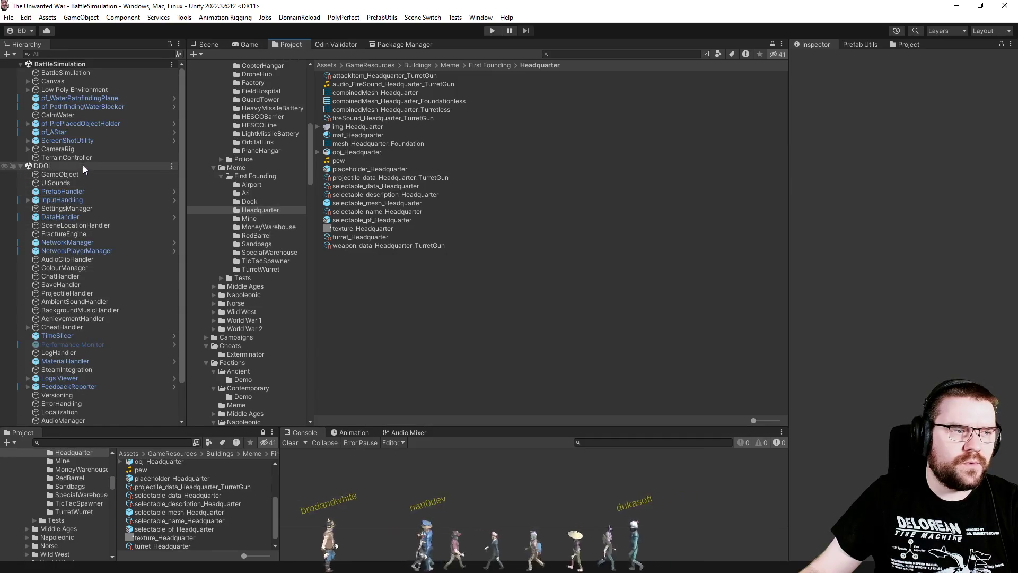
- Create an empty GameObject named SceneController in the BattleSimulation scene
right_click(71, 65)
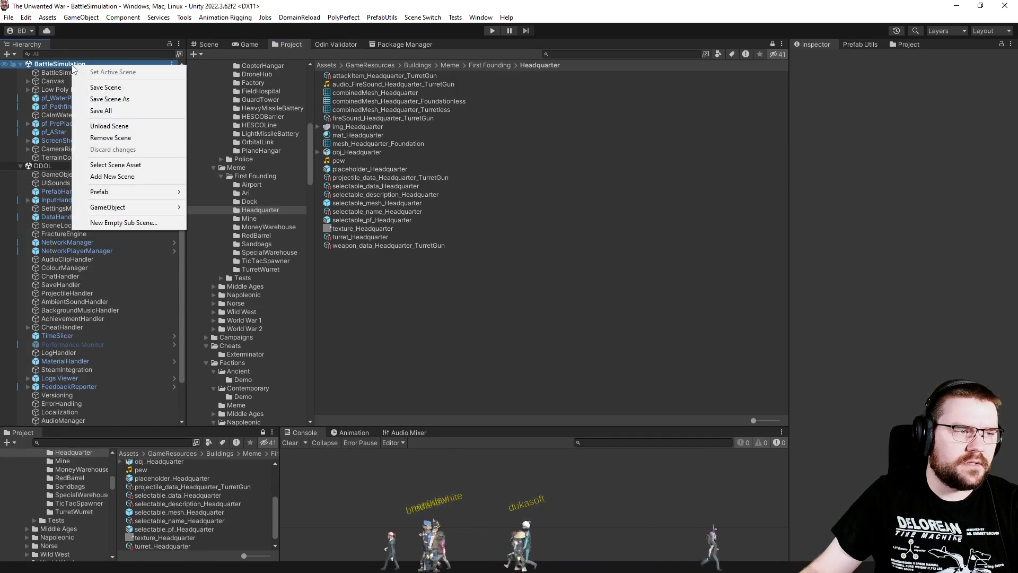
mouse_move(155, 208)
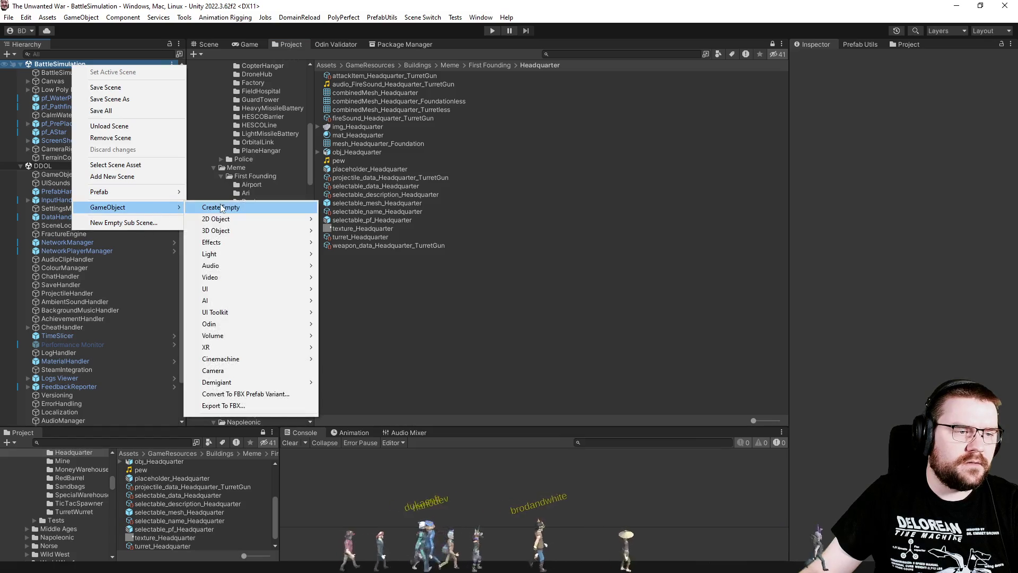
left_click(220, 206)
type("Scene")
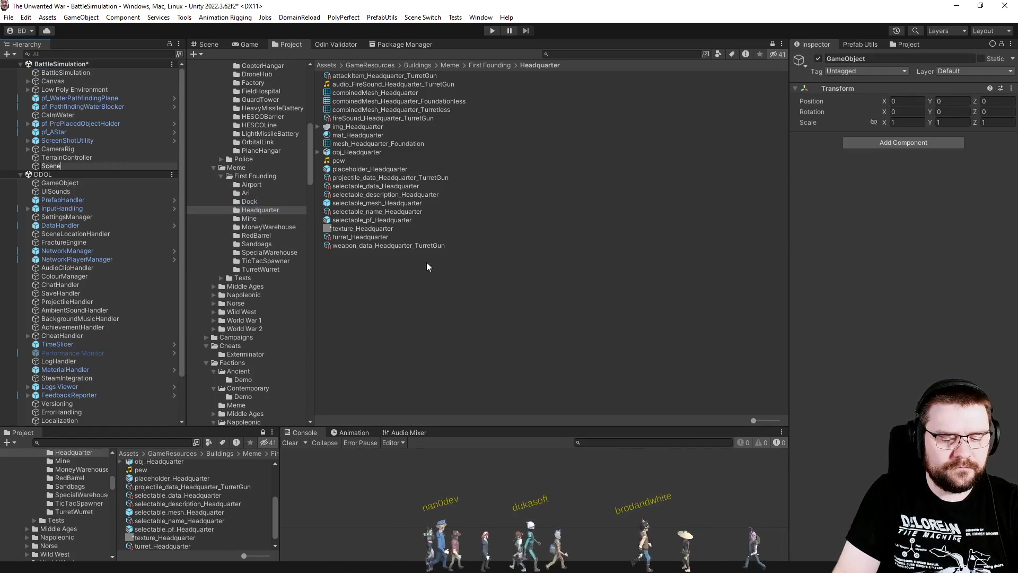
type("Controller")
key("Return")
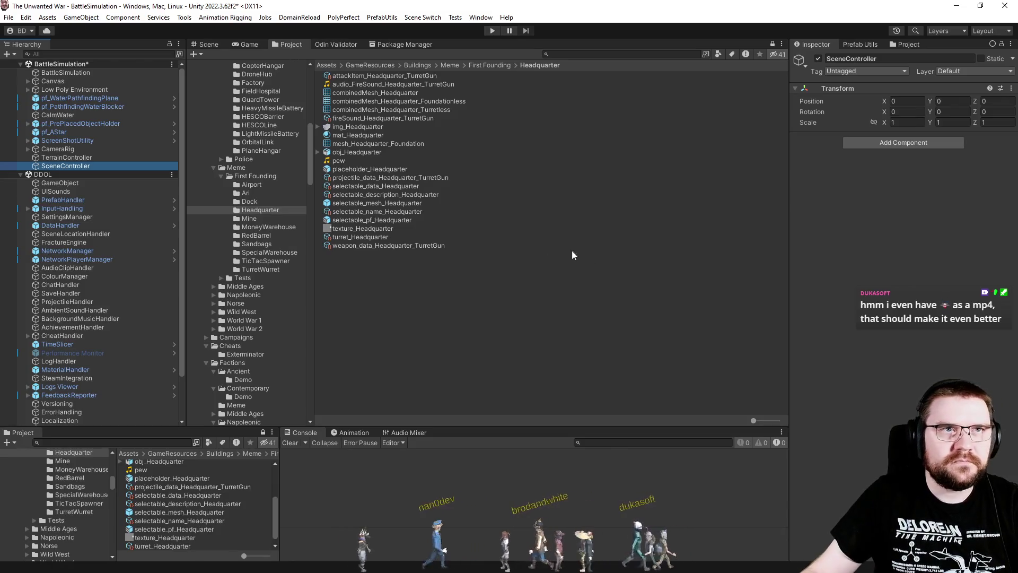
- Add the Scene Controller script to SceneController and enable Ignore Scene Loads
left_click(911, 141)
type("scenecon")
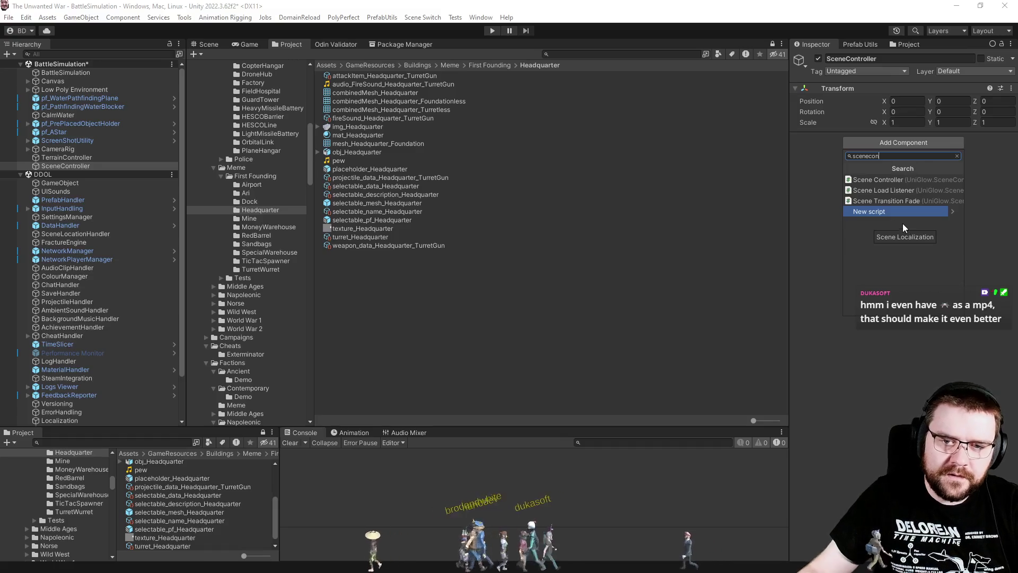
left_click(908, 179)
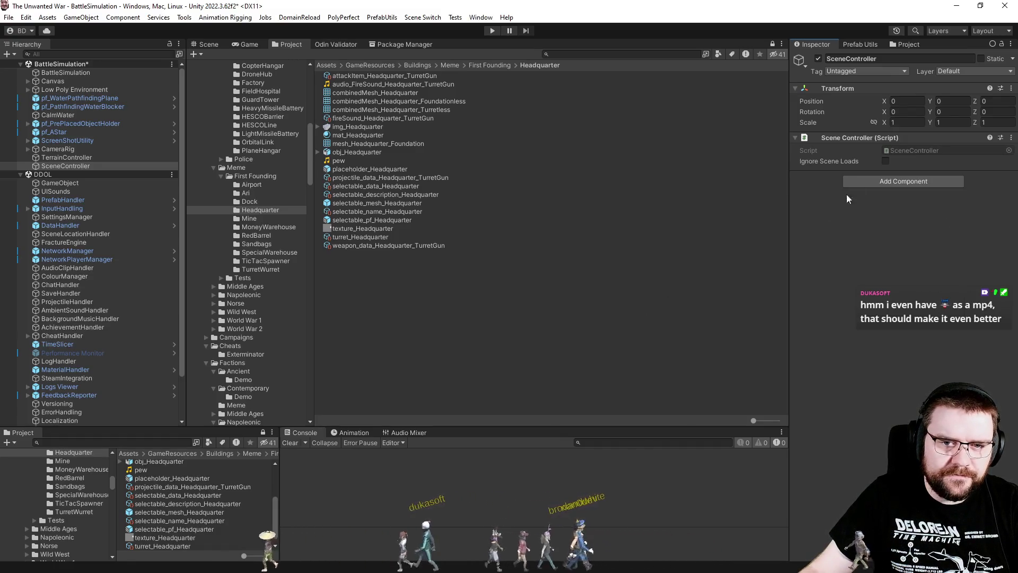
left_click(87, 166)
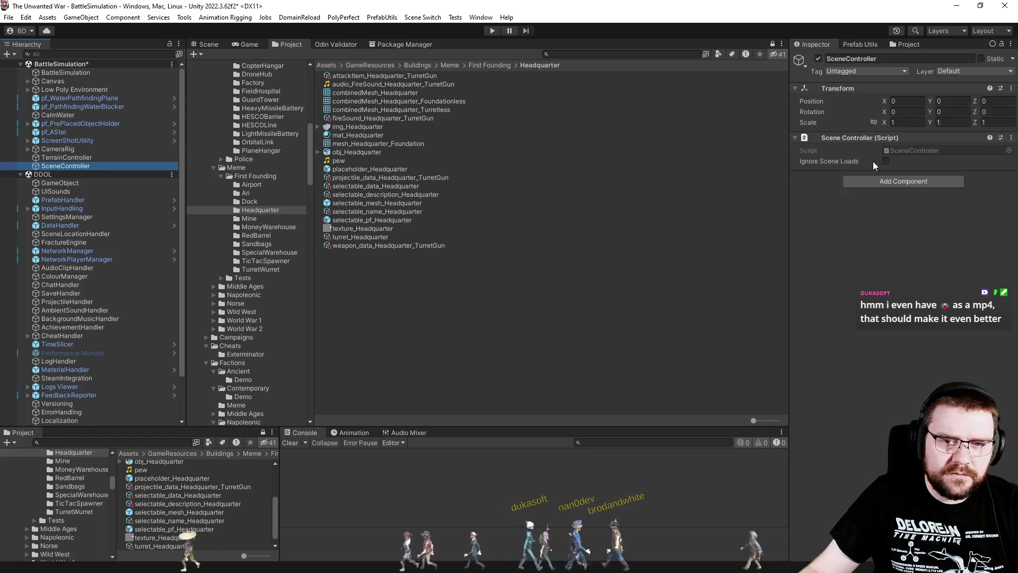
left_click(885, 161)
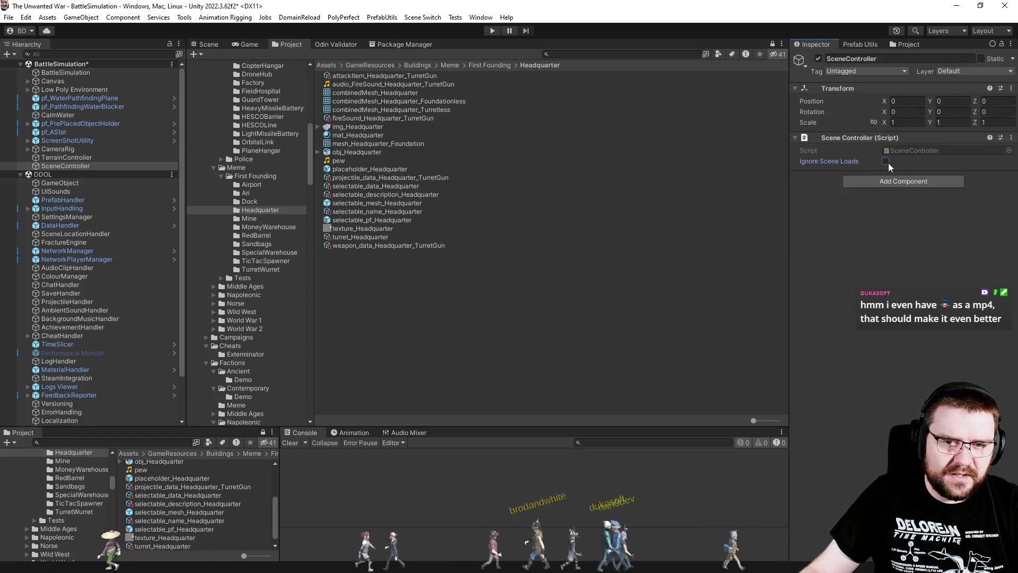
left_click(580, 339)
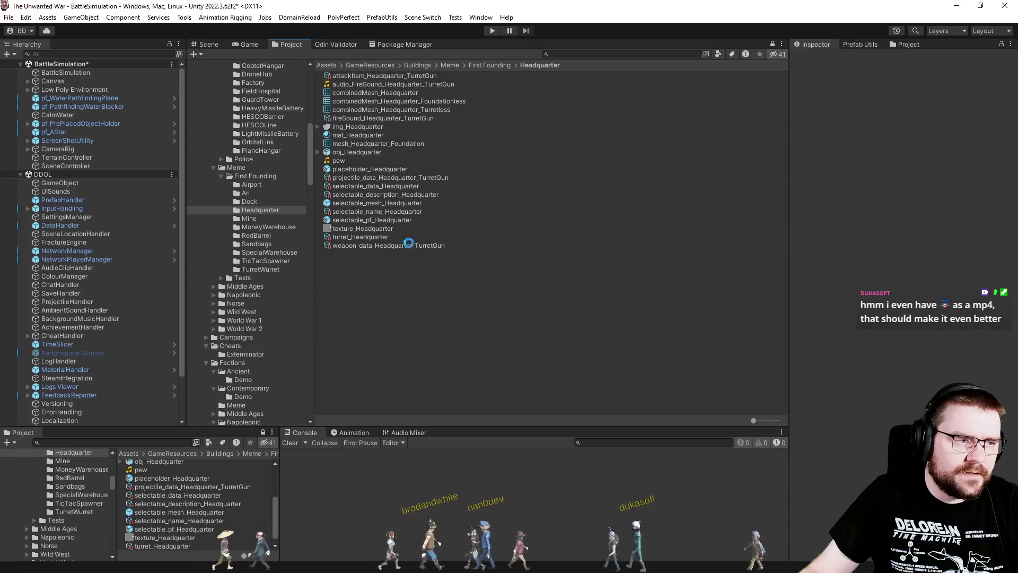
left_click(419, 18)
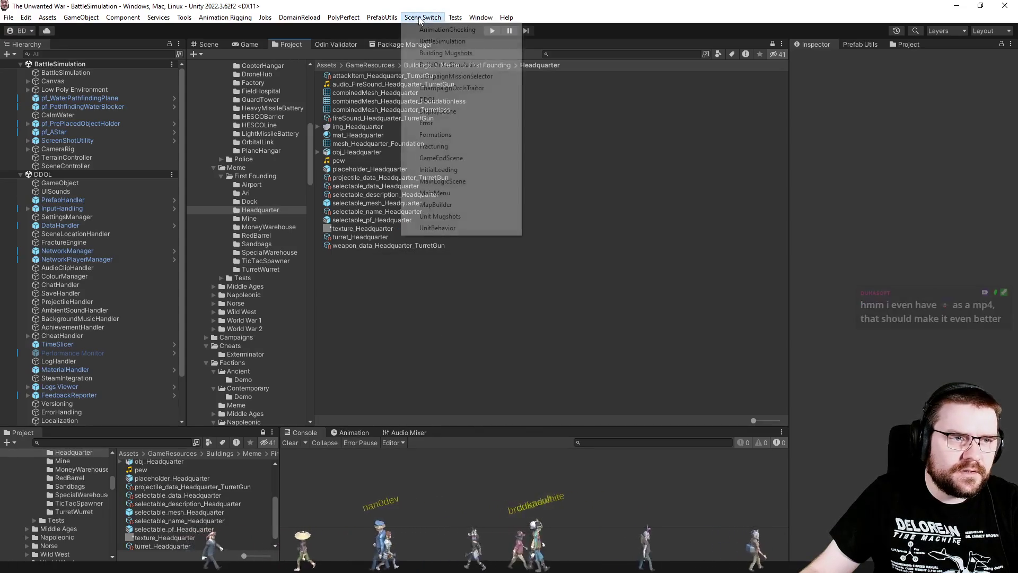
- Load AnimationChecking, dismiss the scene list once, then load the InitialLoading scene
left_click(461, 32)
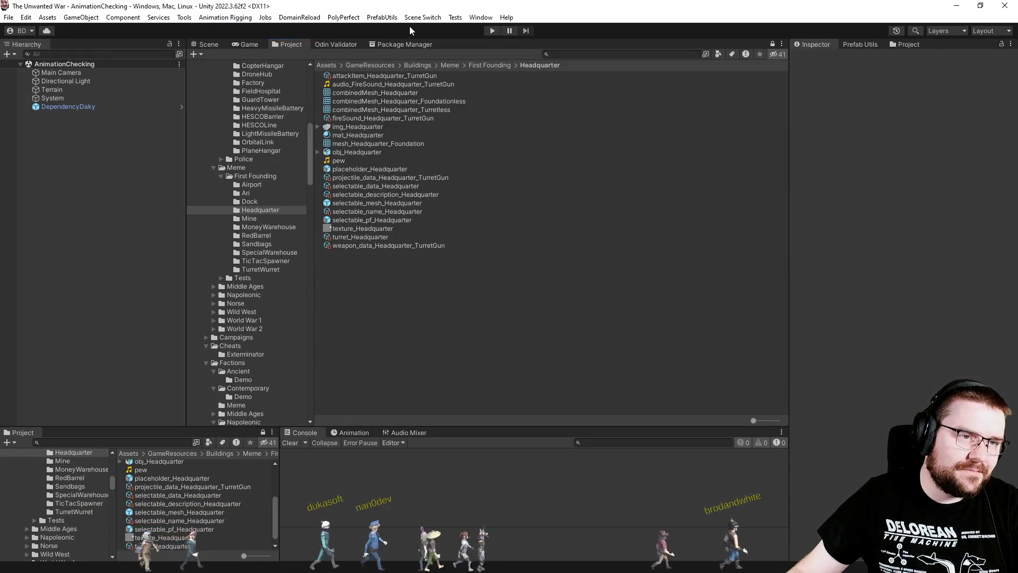
left_click(423, 17)
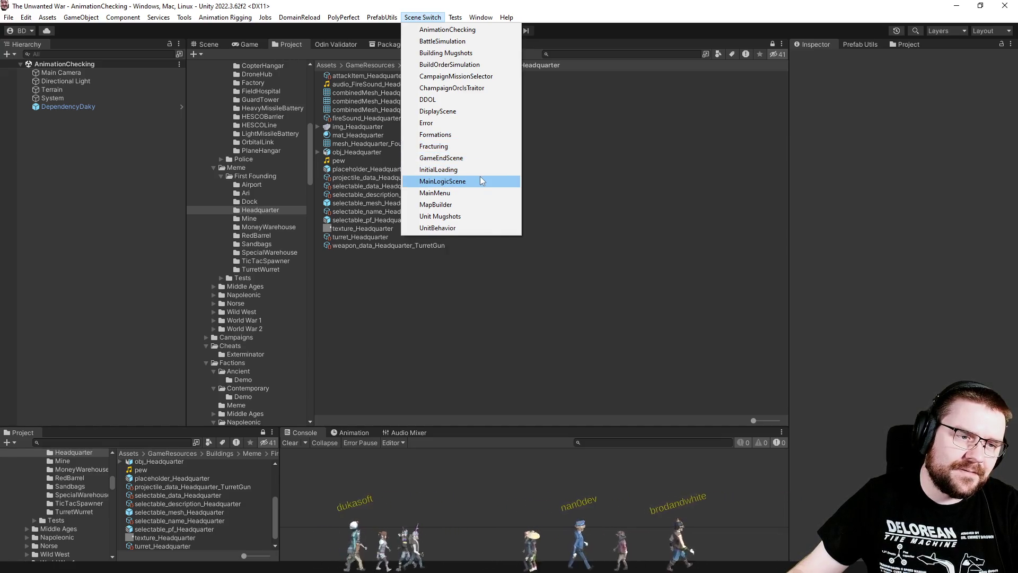
left_click(485, 318)
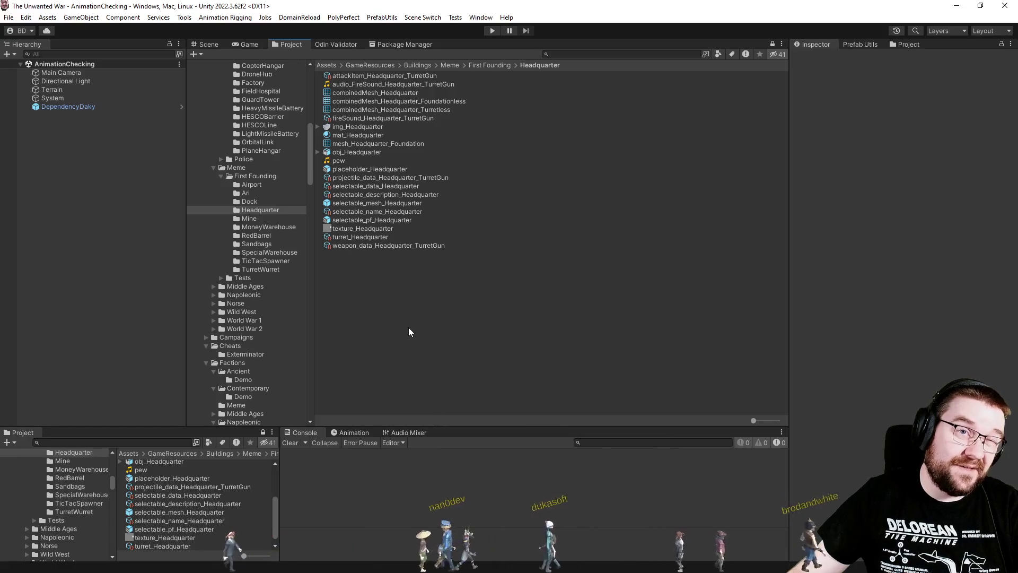
left_click(436, 19)
left_click(439, 169)
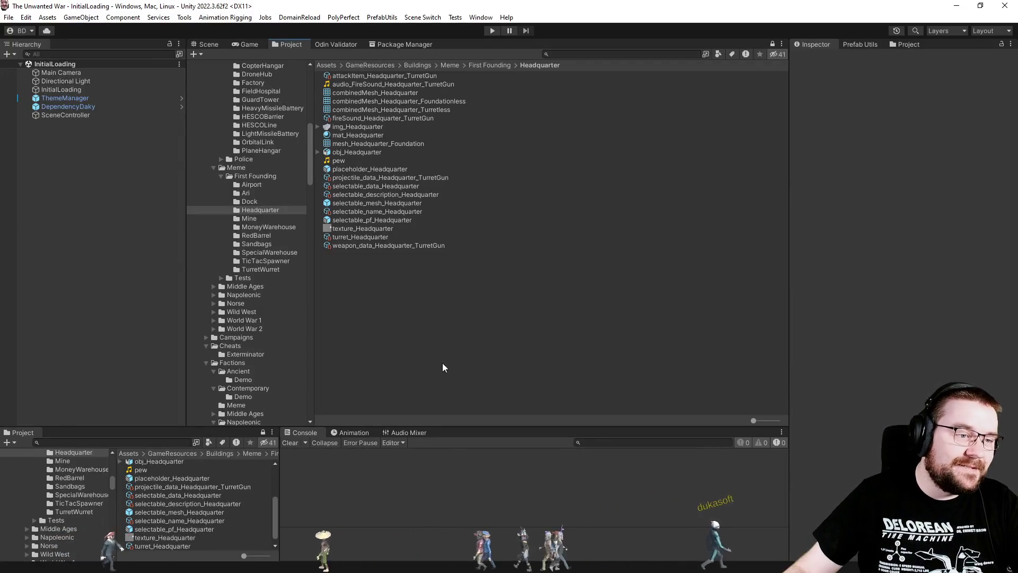
- Scroll up through the building asset folders in the Project window
scroll(236, 219, "up", 8)
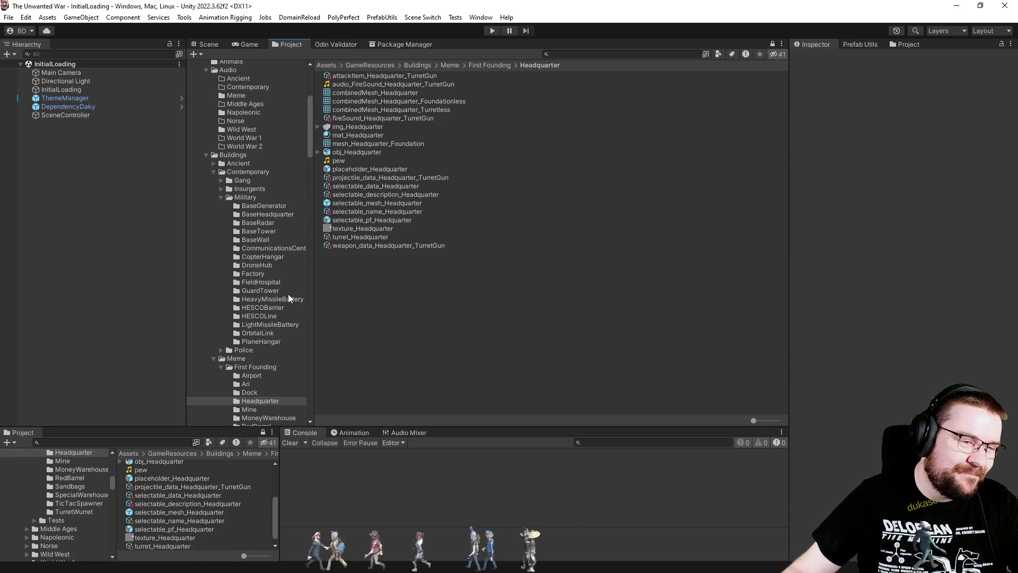
- Inspect the HeavyMissileBattery and LightMissileBattery attack items (LightMissileBattery: 50 damage, range 70, 0.5 attacks/s)
left_click(287, 291)
left_click(285, 299)
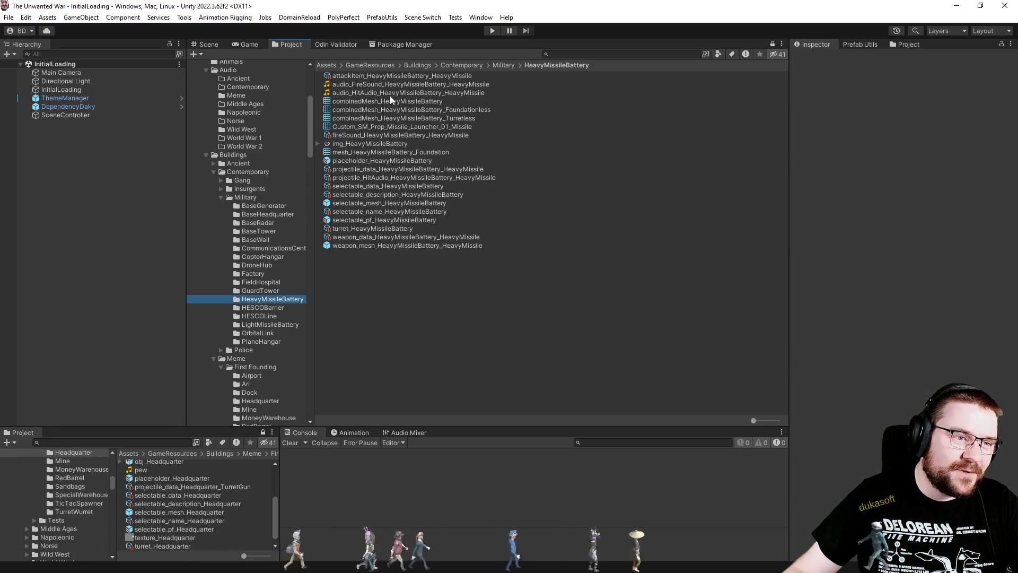
left_click(396, 76)
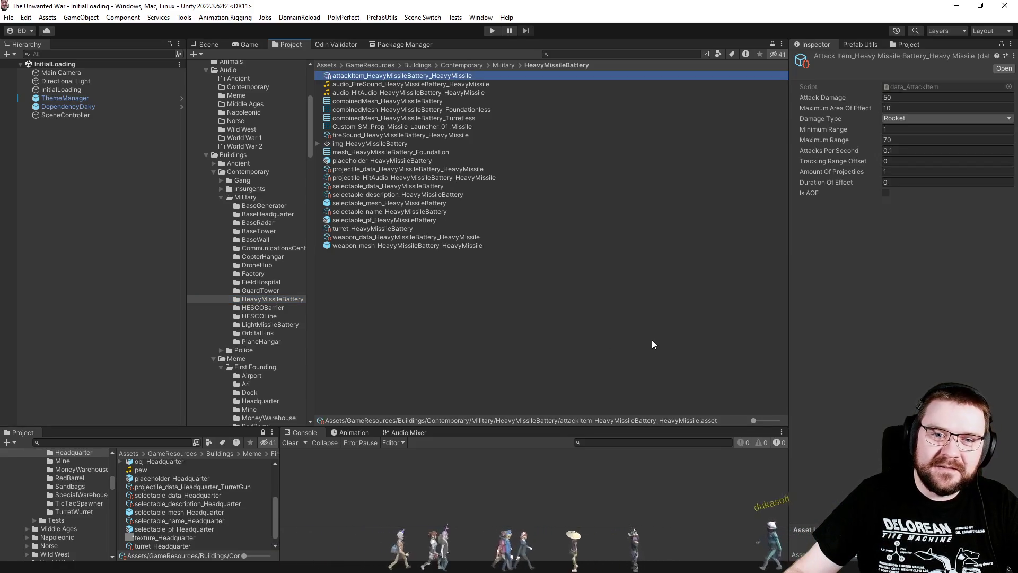
left_click(270, 325)
left_click(396, 78)
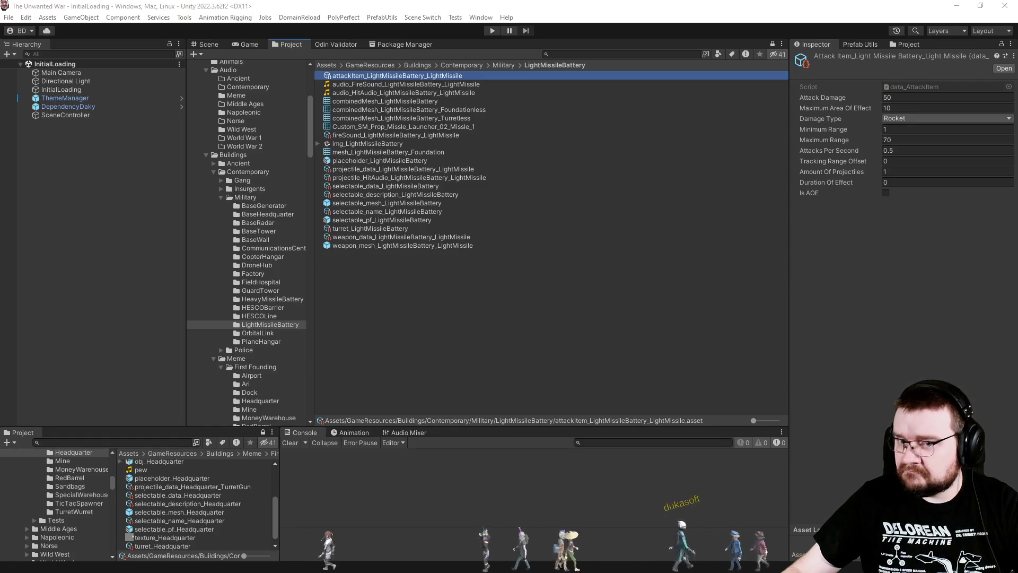
left_click(464, 298)
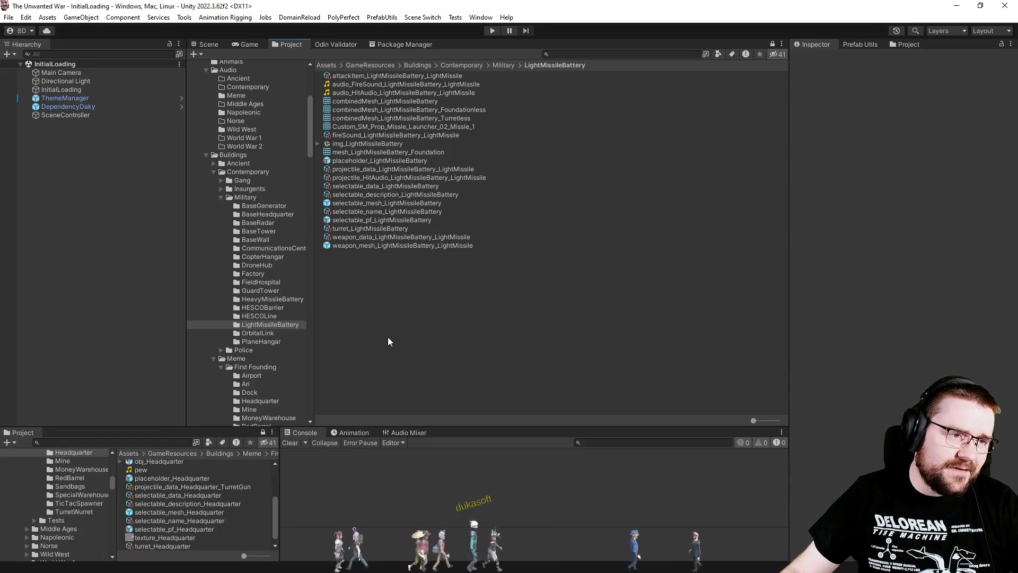
- Load the BuildOrderSimulation scene and run it in Play mode
left_click(439, 19)
left_click(479, 69)
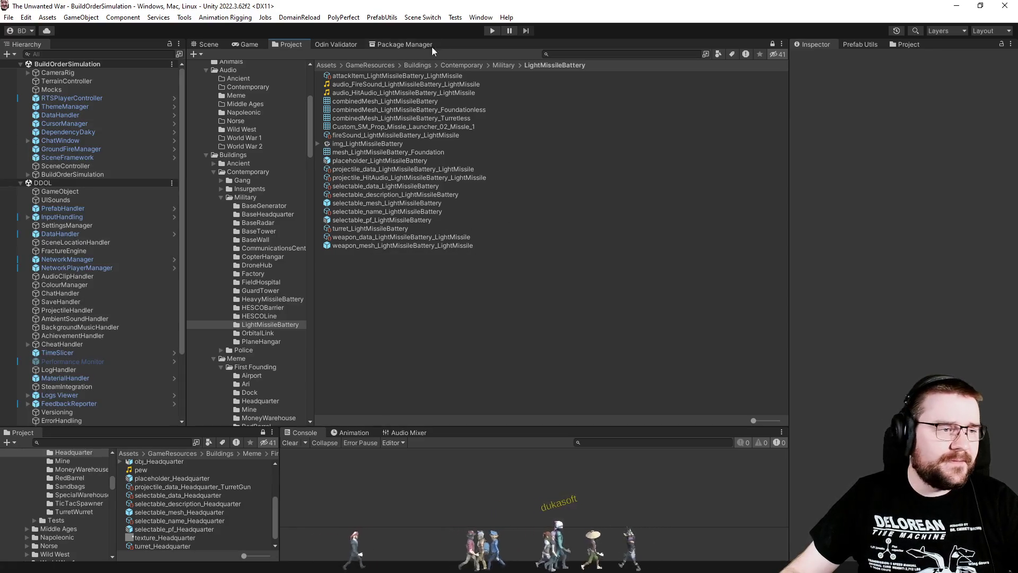
left_click(492, 30)
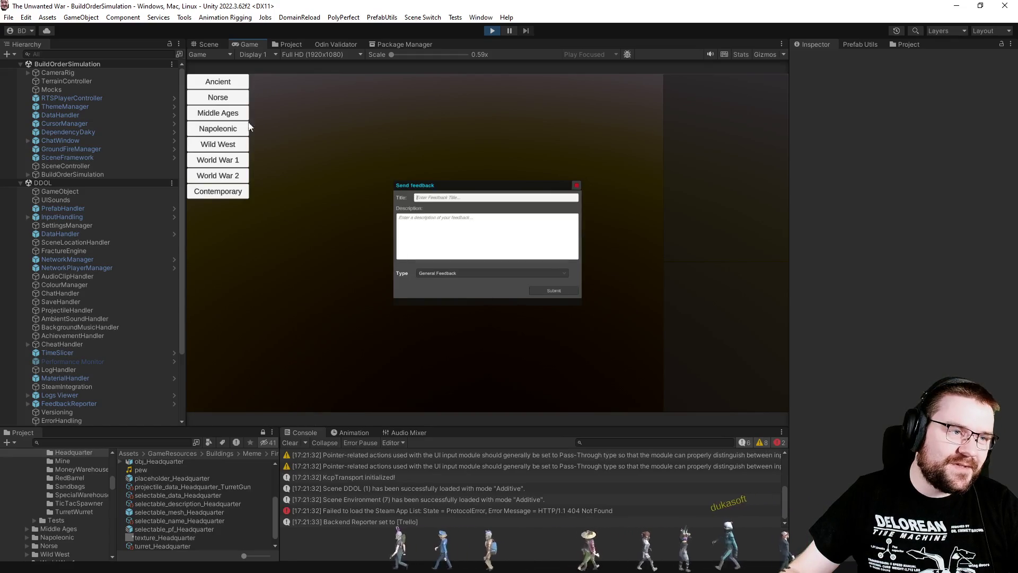
- Pick Ancient era, Rome, Effortless difficulty and the EtruscanHills map, then start the simulation
left_click(236, 84)
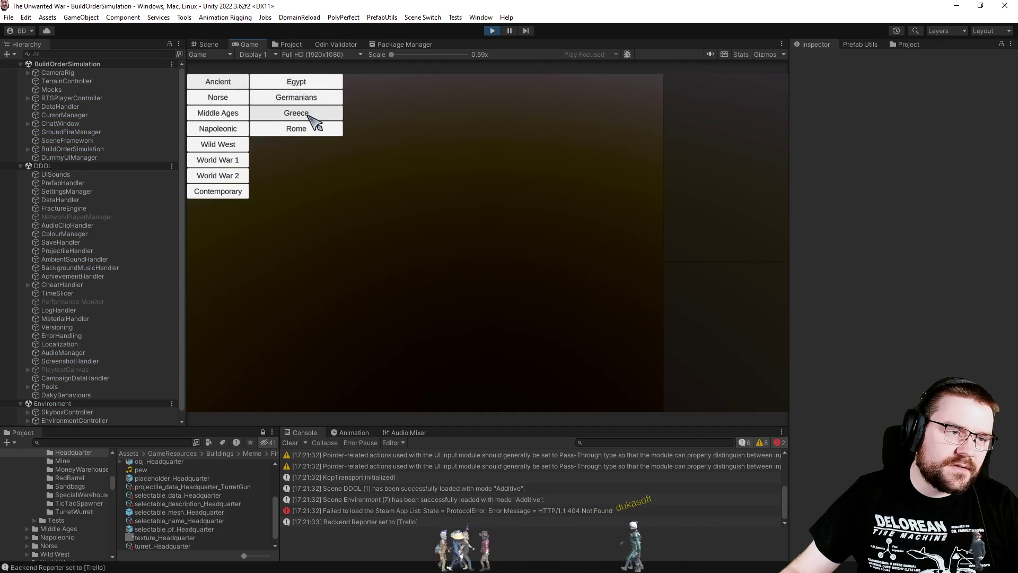
left_click(307, 133)
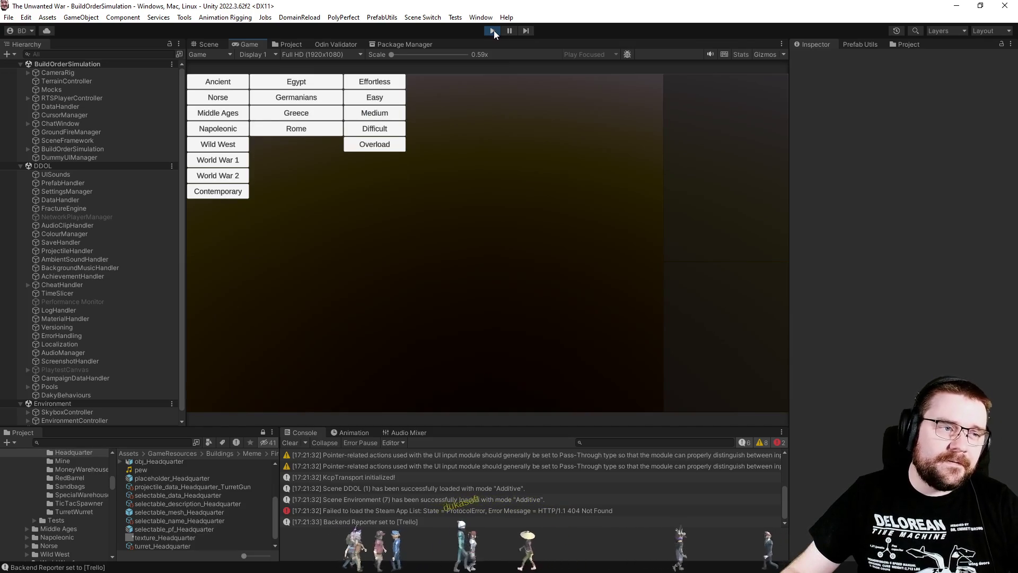
left_click(389, 83)
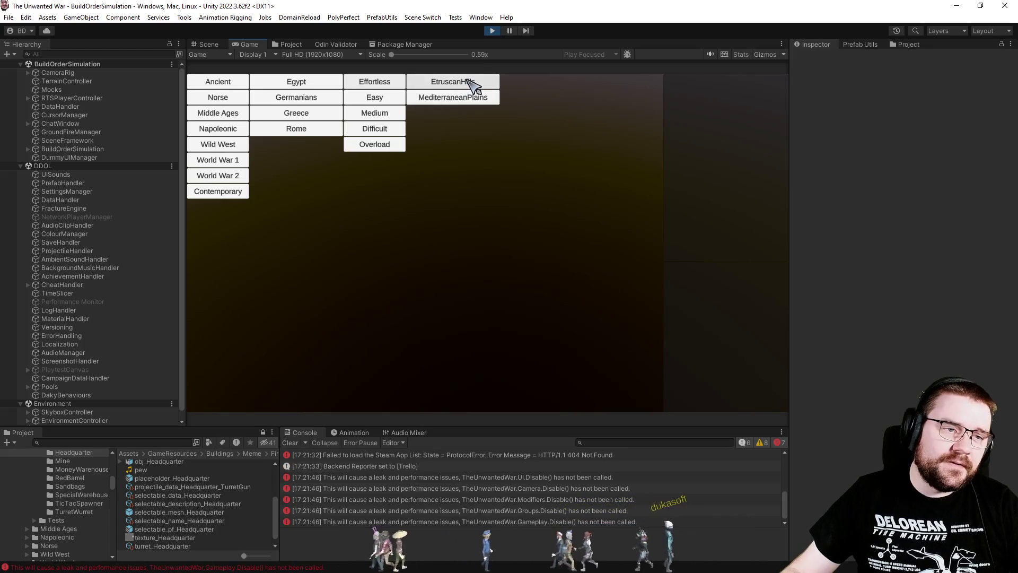
left_click(473, 84)
left_click(546, 83)
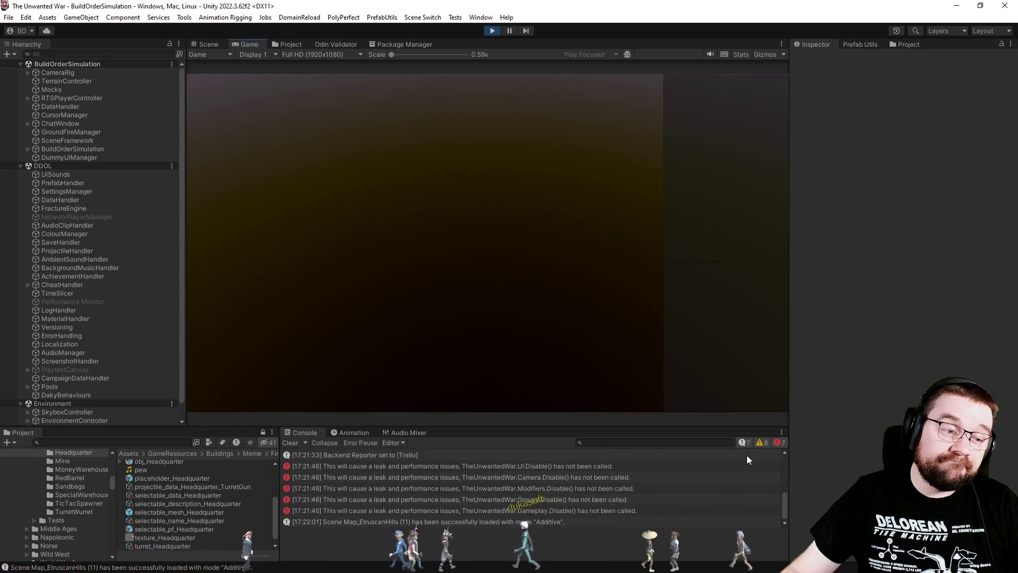
- Clear the old messages from the Console
left_click(294, 445)
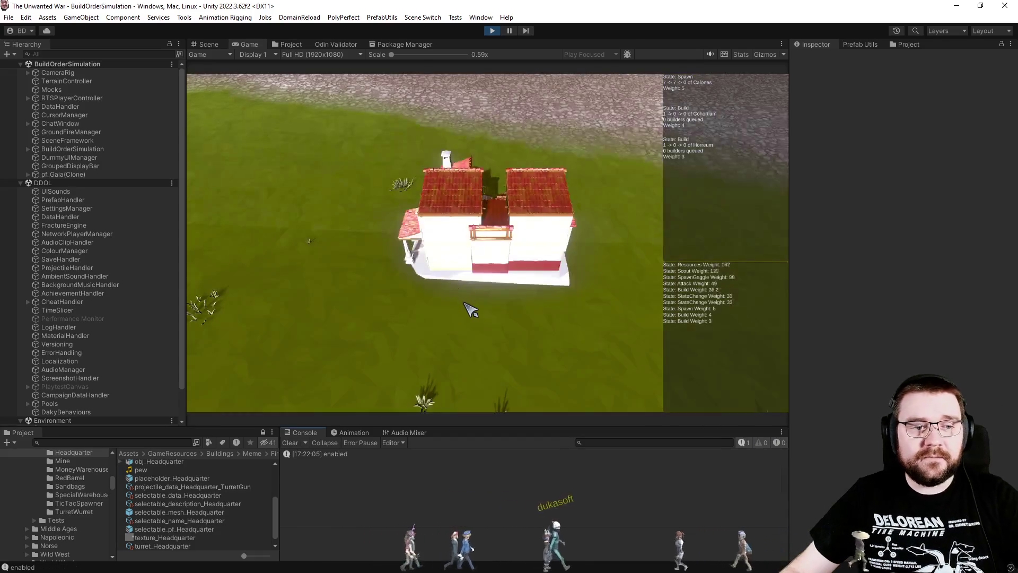
- Zoom and rotate the Game view camera to watch the AI add its second house
scroll(444, 338, "down", 5)
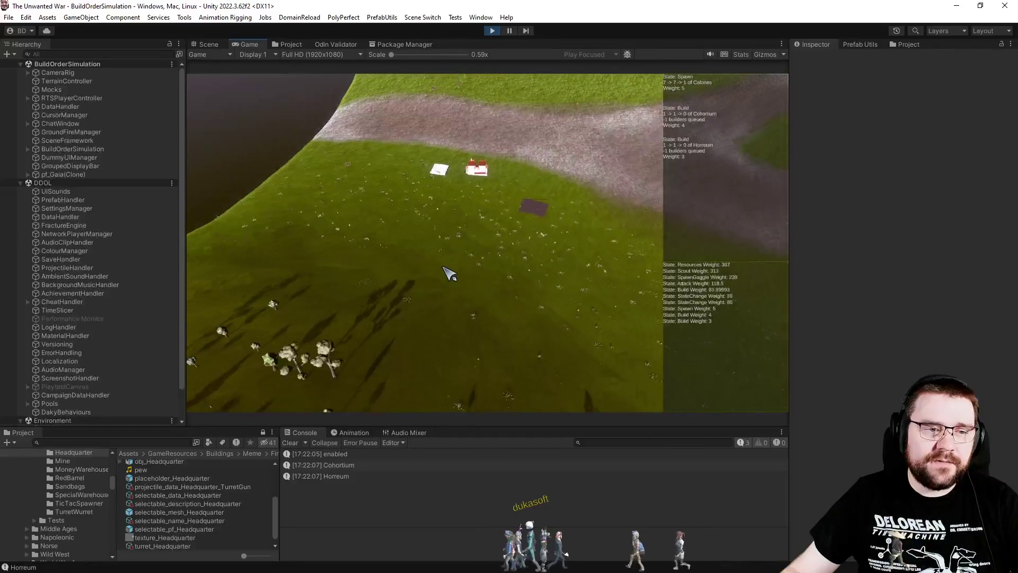
scroll(456, 269, "up", 5)
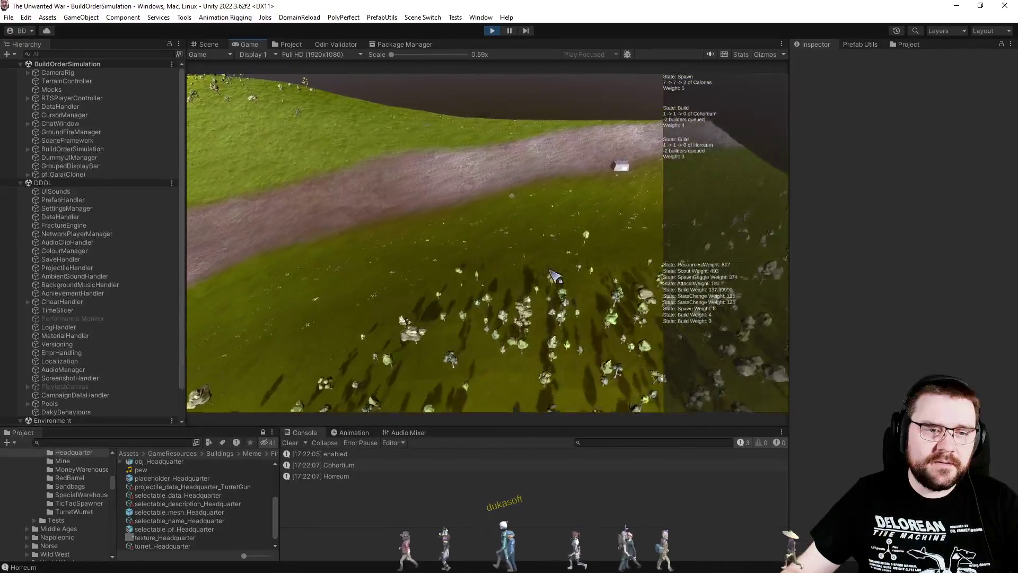
scroll(572, 305, "up", 5)
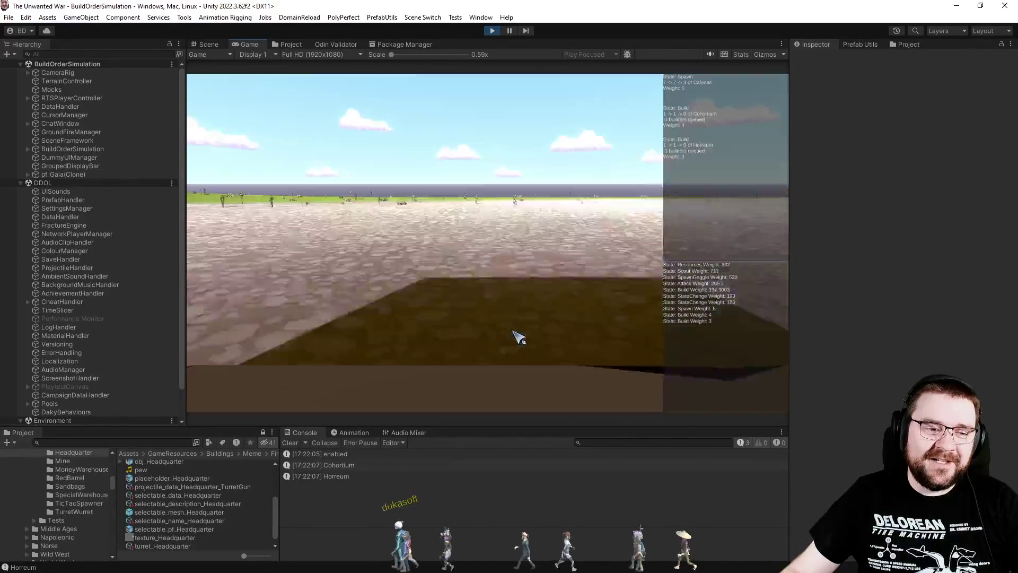
scroll(518, 337, "down", 3)
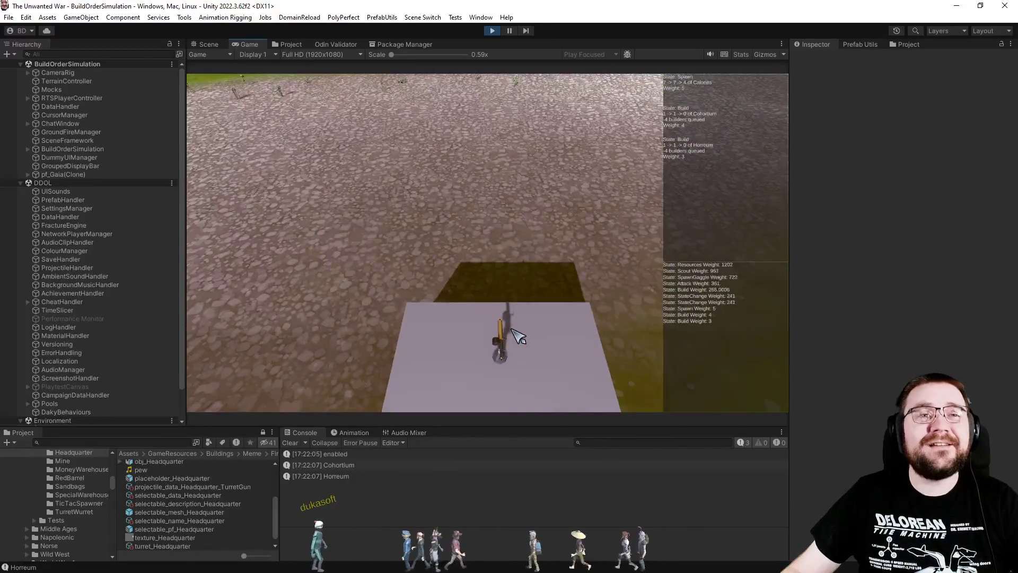
scroll(518, 336, "down", 5)
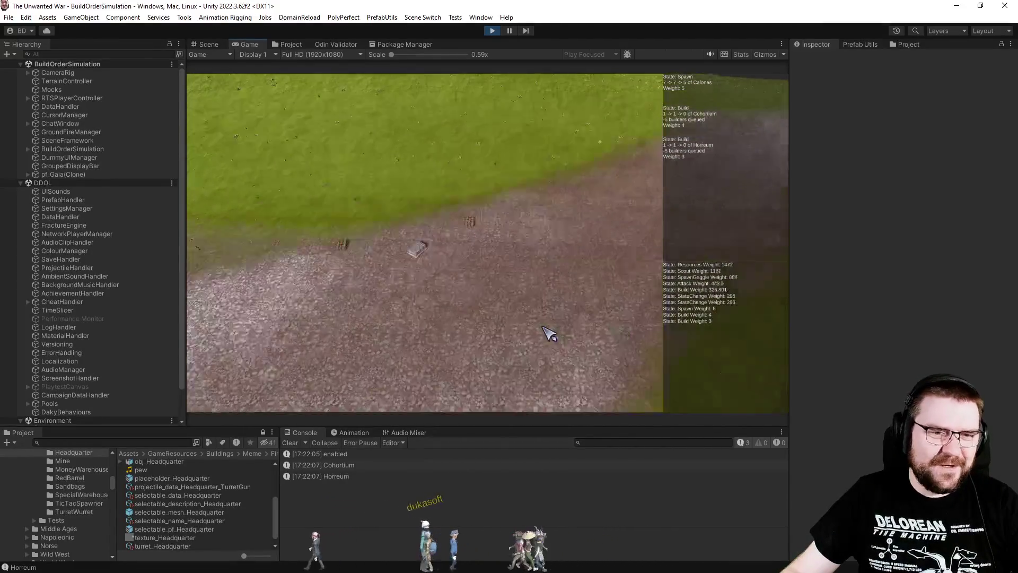
scroll(563, 308, "up", 5)
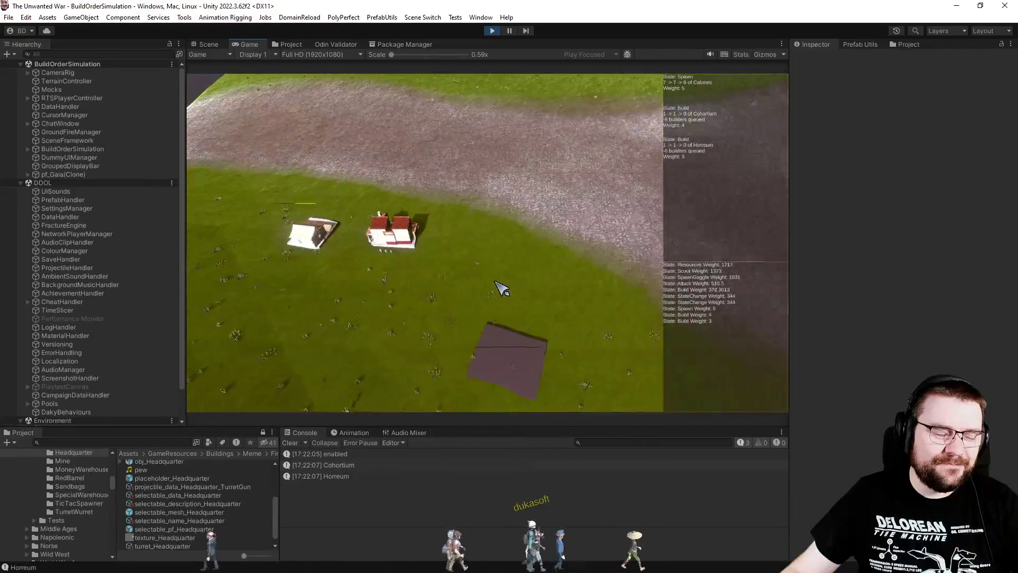
key("e")
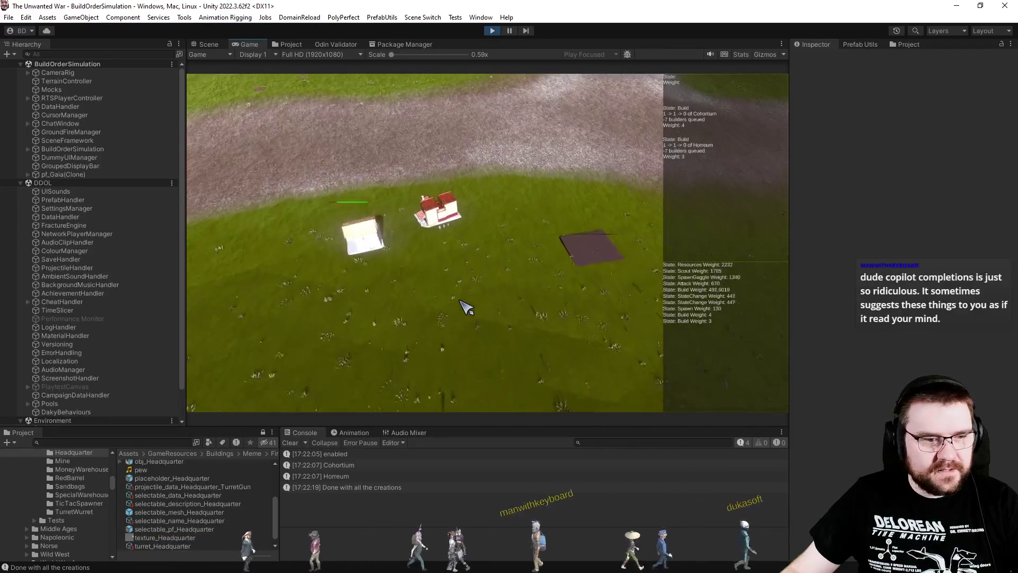
scroll(530, 328, "up", 3)
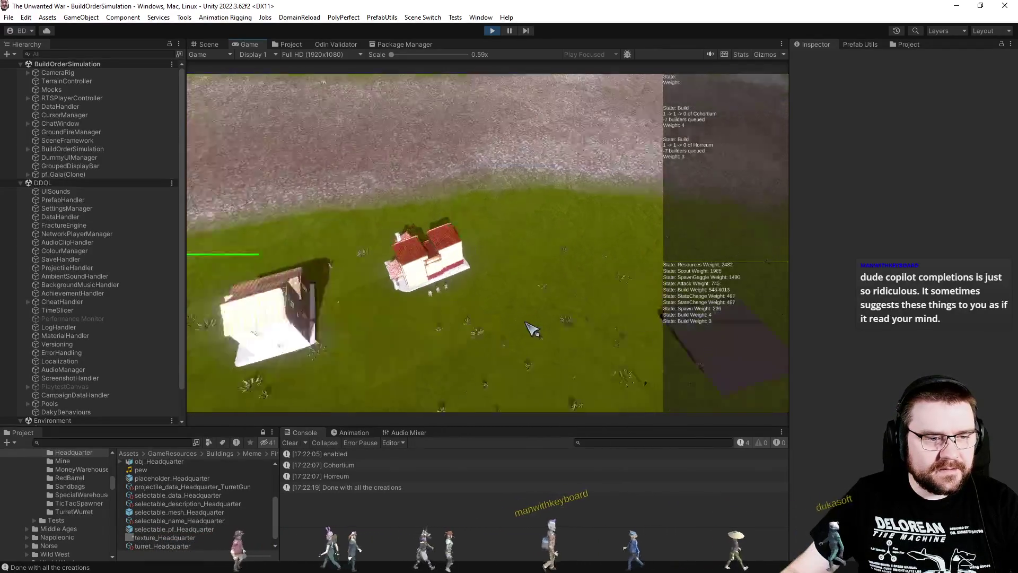
scroll(518, 324, "down", 4)
- Select the red-roofed house, then pan the camera back and forth across the built houses
mouse_move(401, 197)
left_mouse_down()
mouse_move(477, 265)
mouse_move(489, 256)
left_mouse_up()
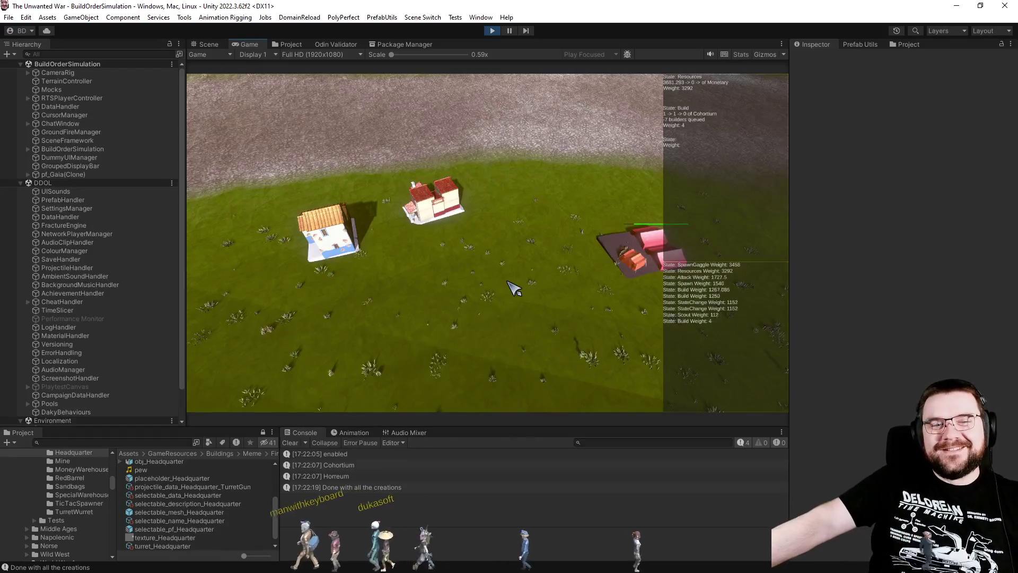
key("a")
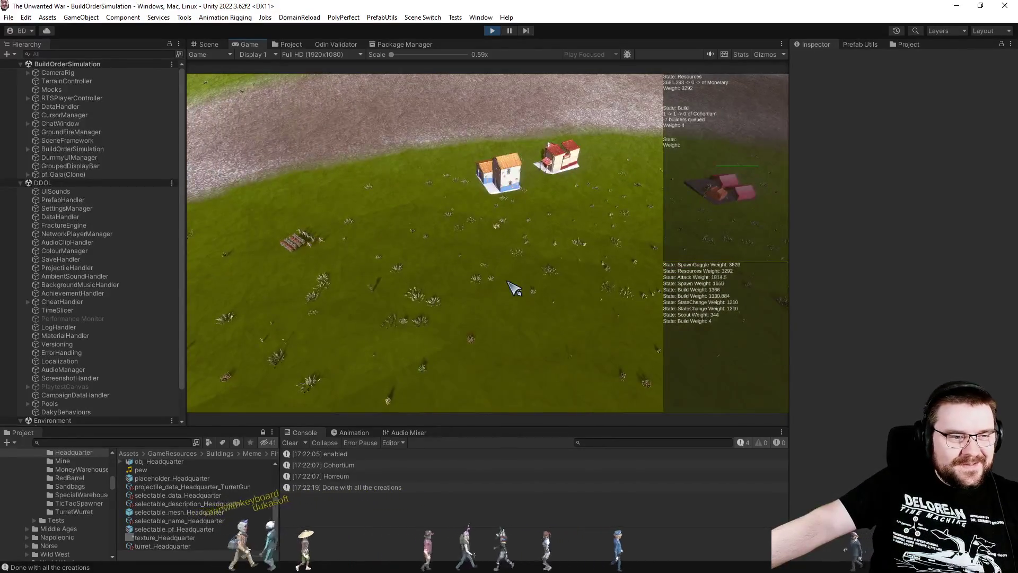
key("w")
key("d")
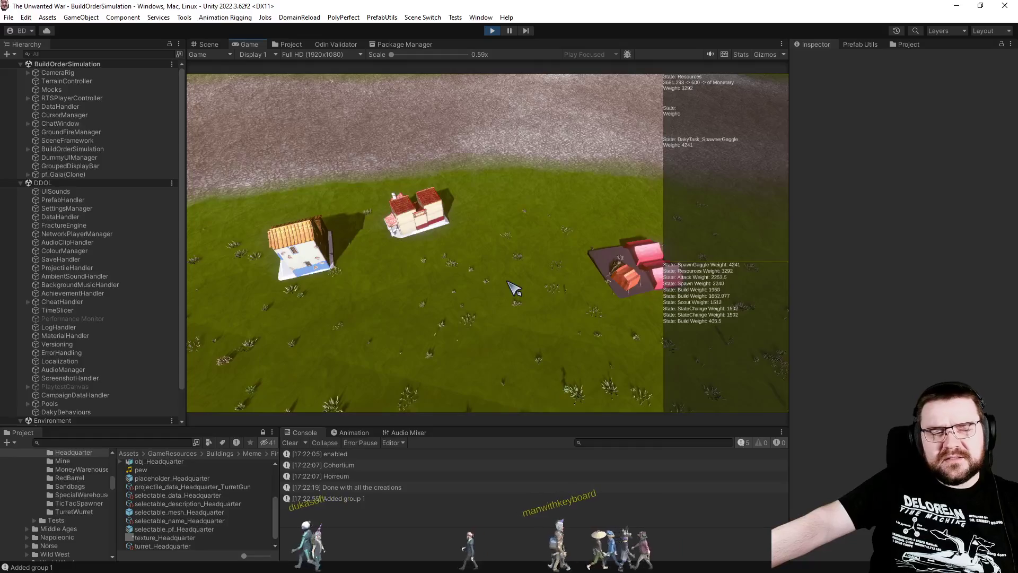
key("a")
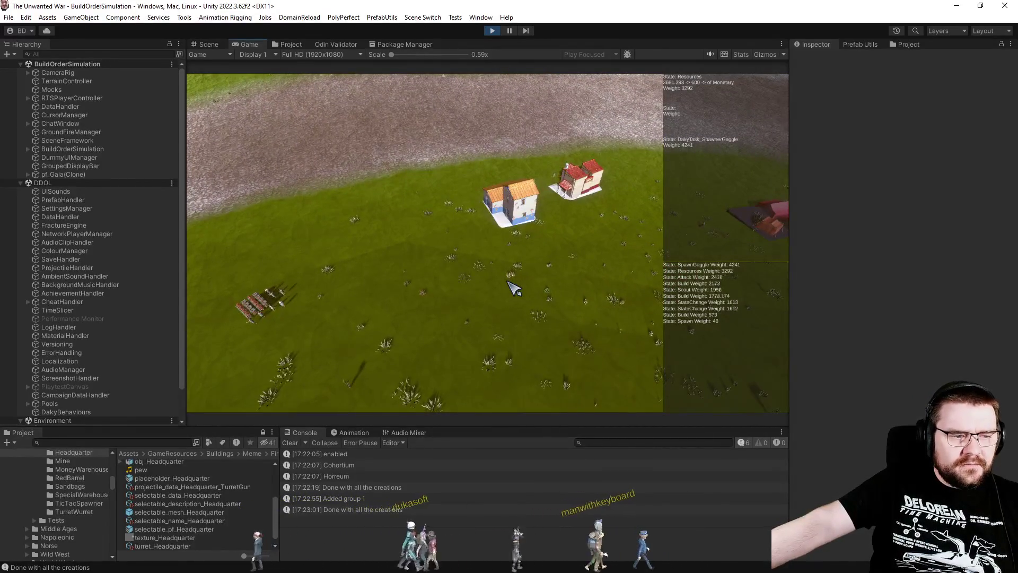
key("d")
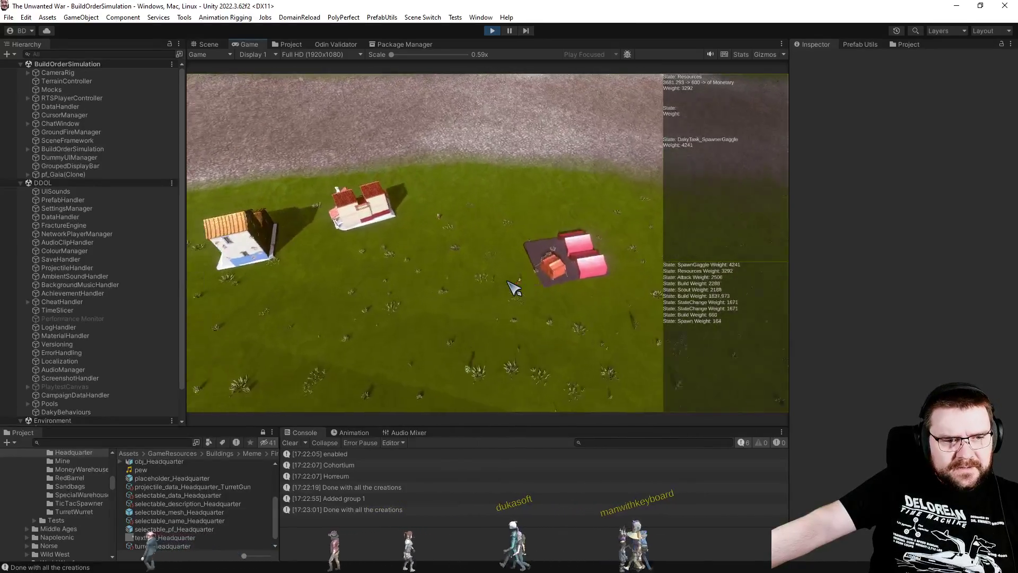
key("a")
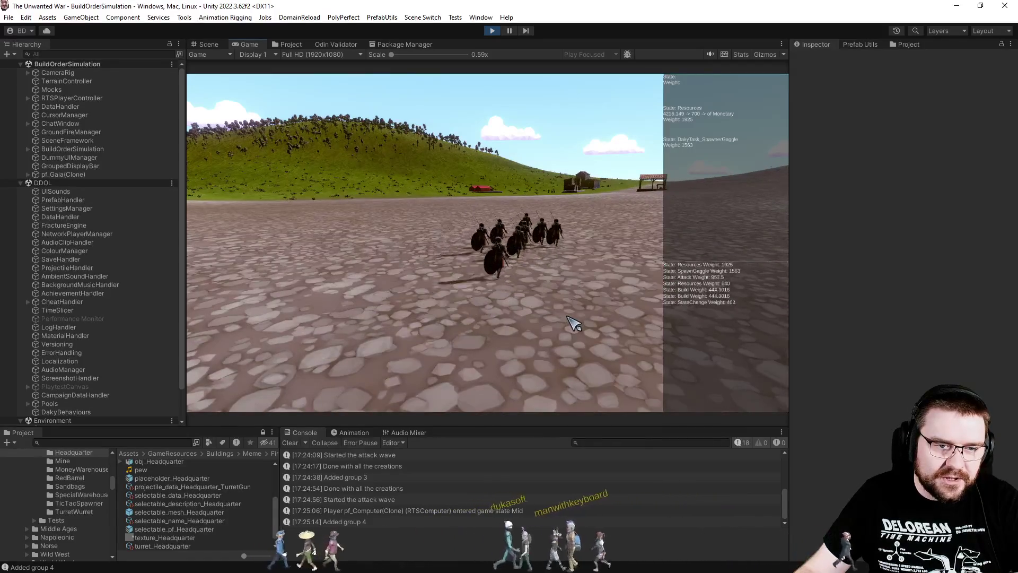
- In the Scene view, orbit to the soldier and select his shield
scroll(574, 323, "down", 5)
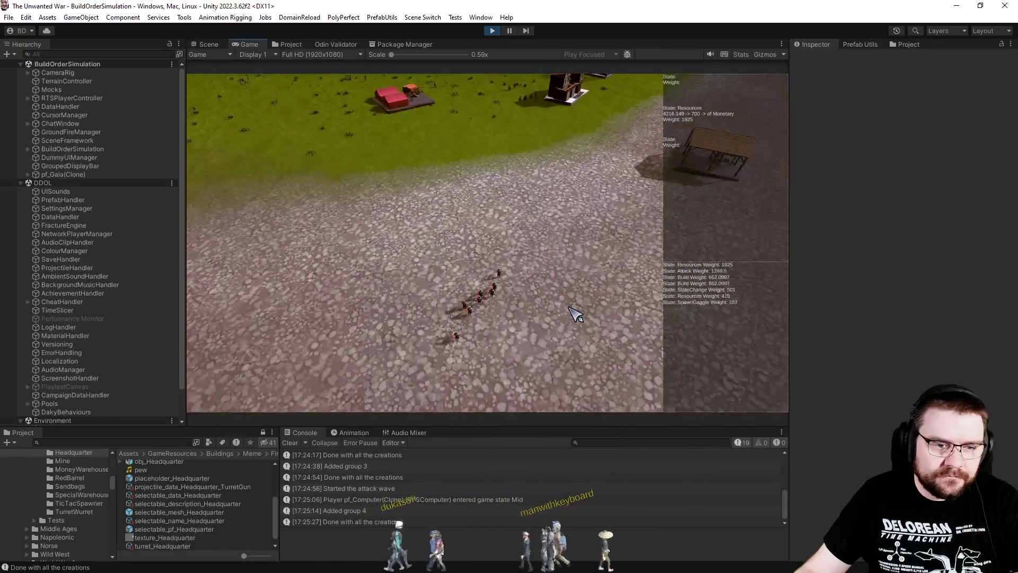
left_click(217, 41)
mouse_move(523, 182)
left_mouse_down()
mouse_move(839, 152)
mouse_move(893, 199)
mouse_move(927, 196)
mouse_move(948, 216)
mouse_move(973, 288)
mouse_move(1009, 301)
left_mouse_up()
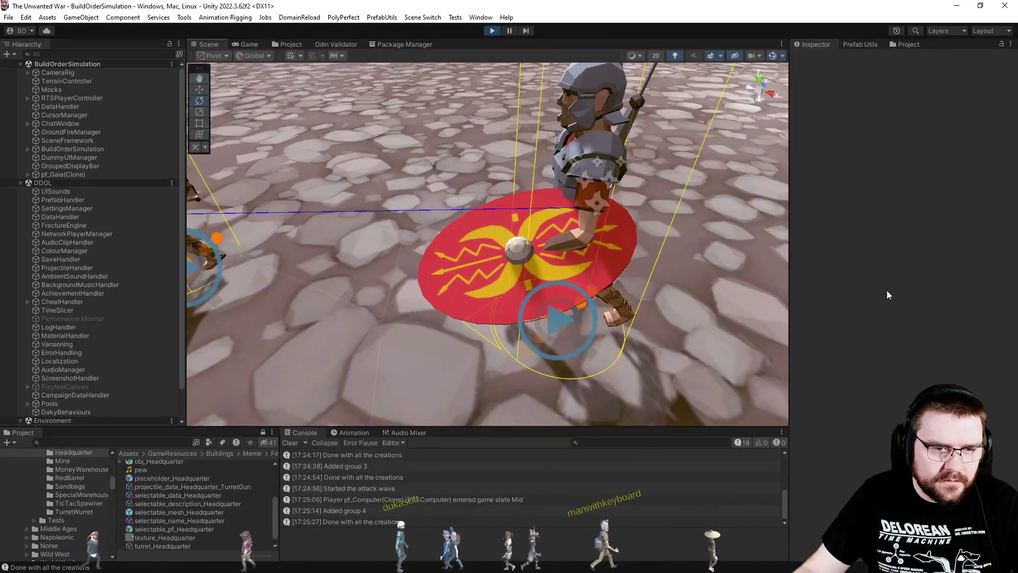
left_click(518, 262)
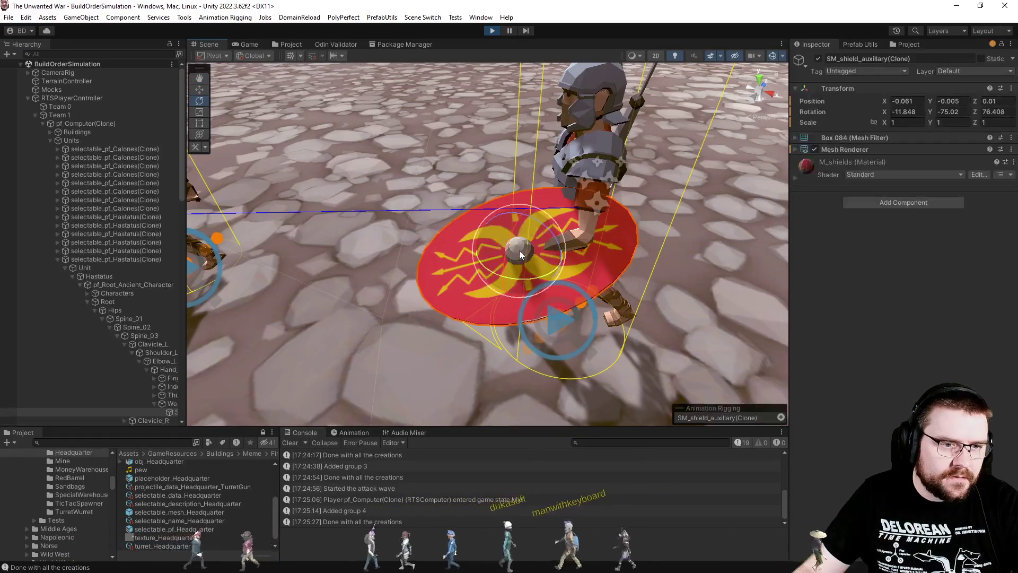
- Widen the Hierarchy and locate SM_shield_auxillary(Clone) under WeaponHolderLeft
left_click_drag(185, 273, 271, 274)
left_click(224, 405)
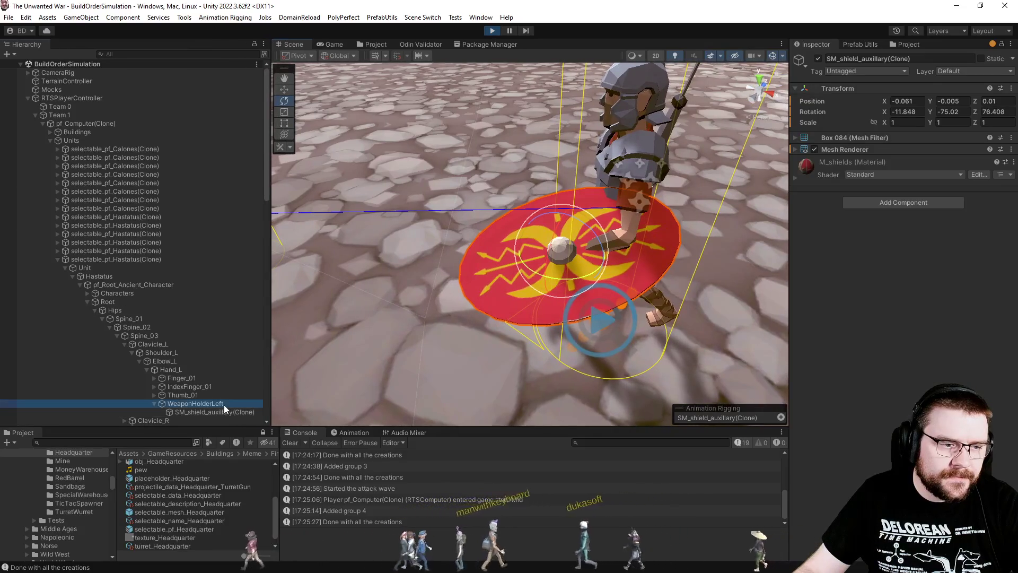
left_click(224, 410)
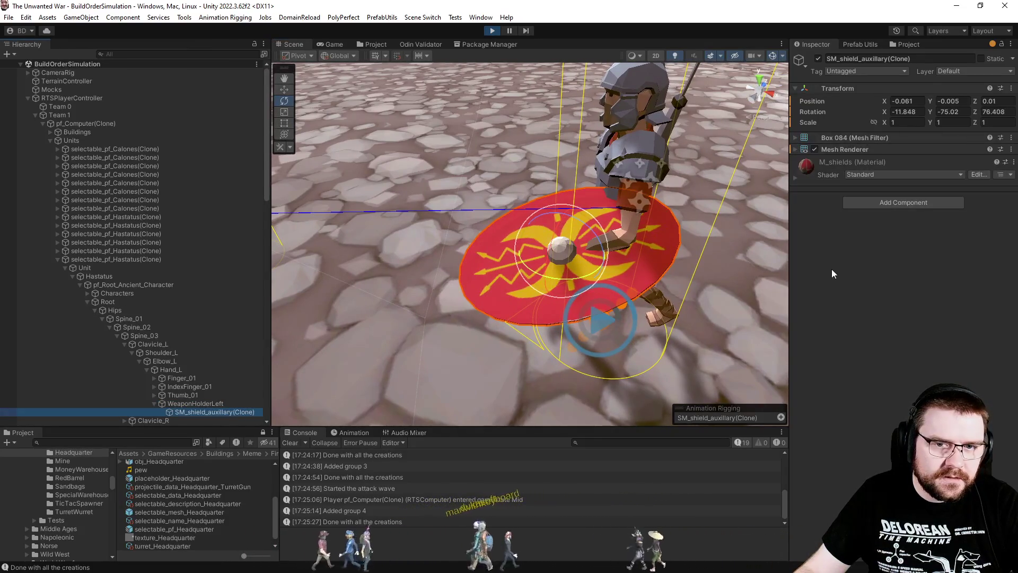
key("ctrl+5")
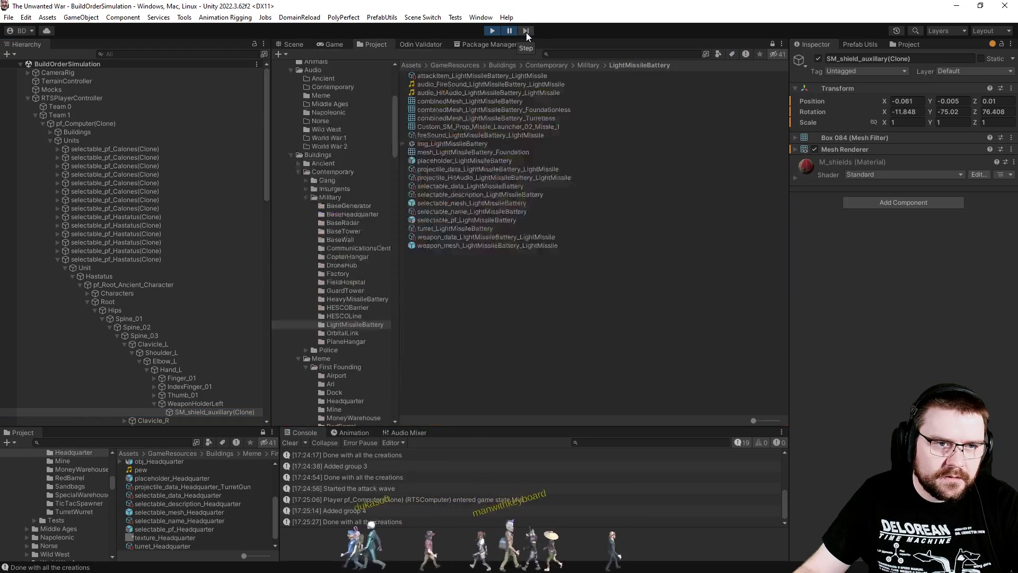
- Stop Play mode, return to the Game view and clear the console errors
left_click(293, 45)
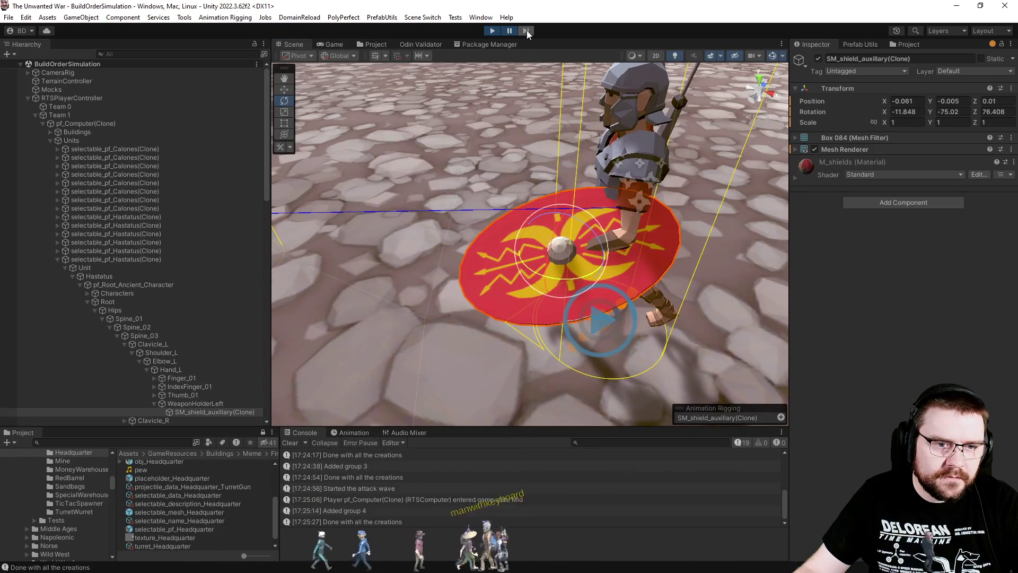
left_click(496, 30)
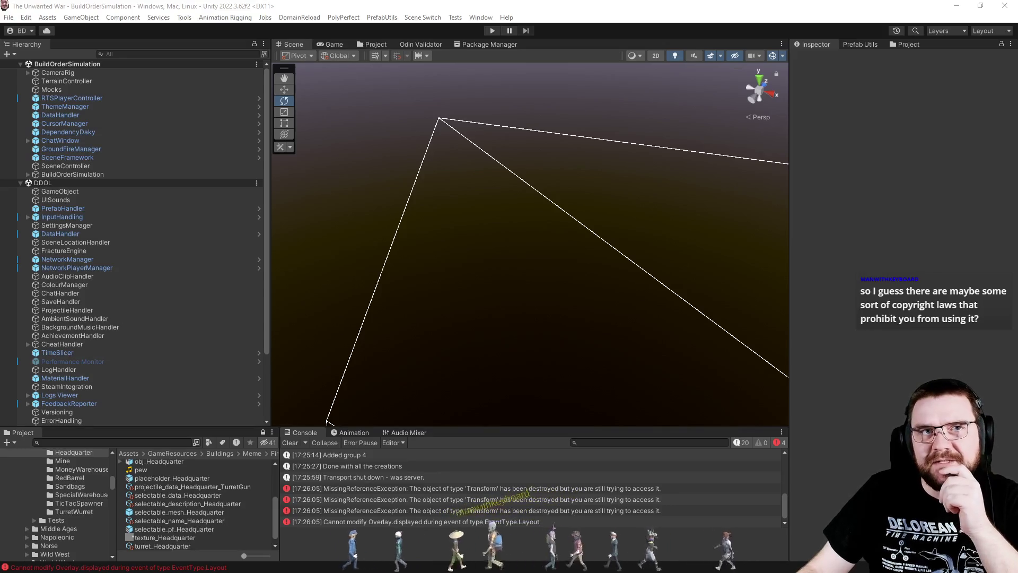
left_click(349, 44)
left_click(289, 443)
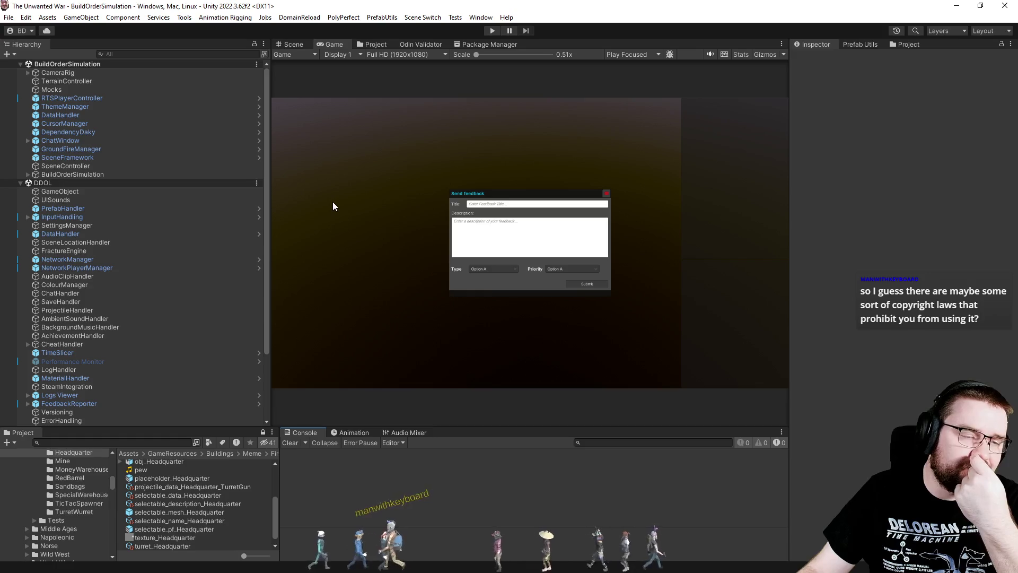
- Show the Project browser and restart Play mode with Ctrl+P
left_click(371, 44)
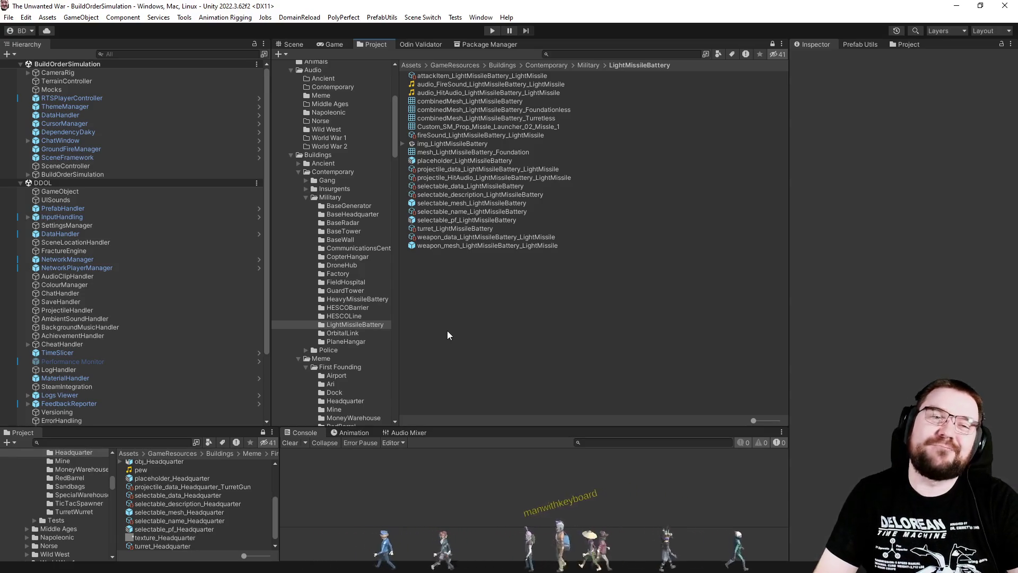
key("ctrl+p")
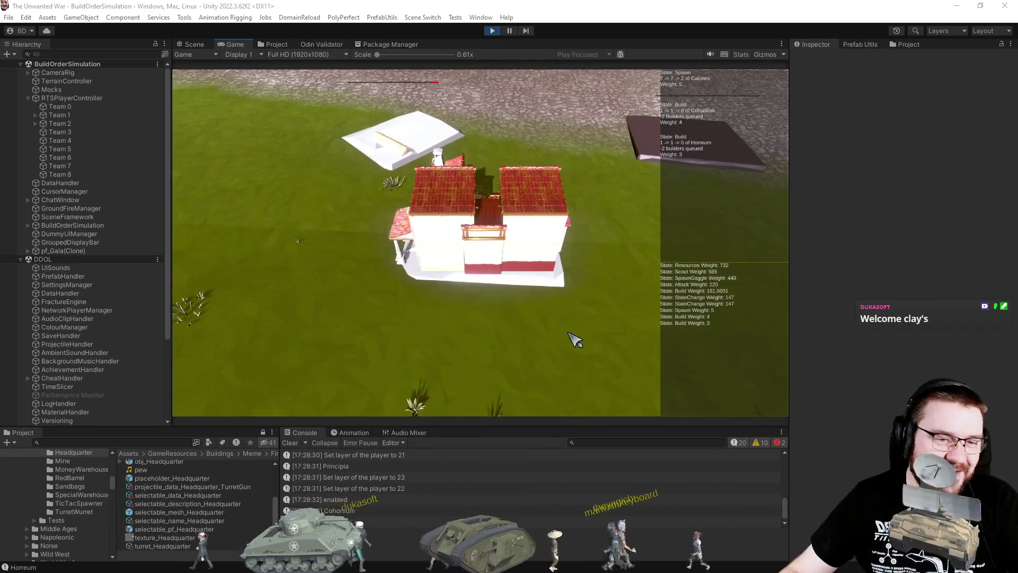
- Zoom the Game view in and out while the AI builds houses beside the pink headquarters
scroll(496, 312, "down", 5)
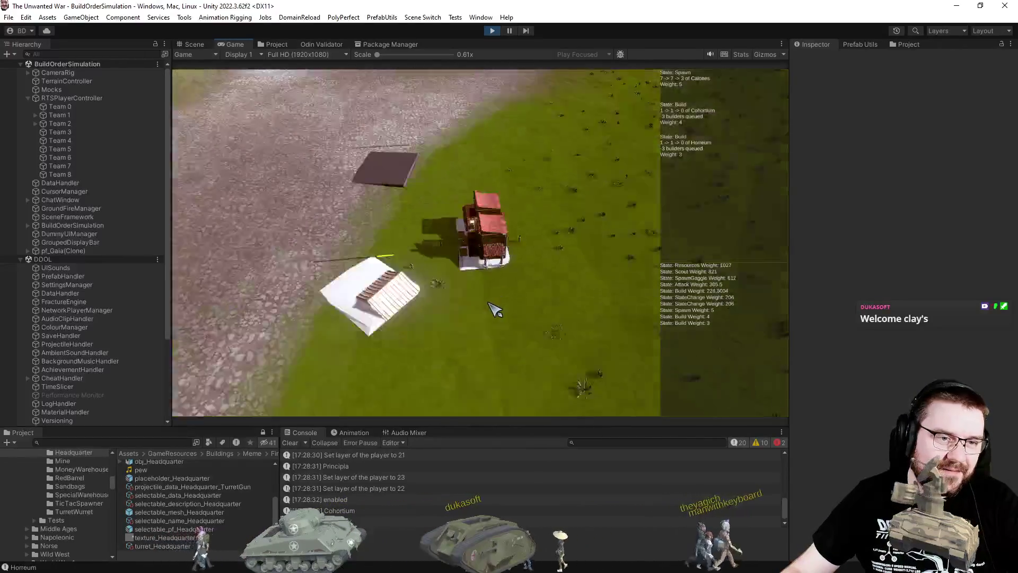
scroll(488, 314, "up", 5)
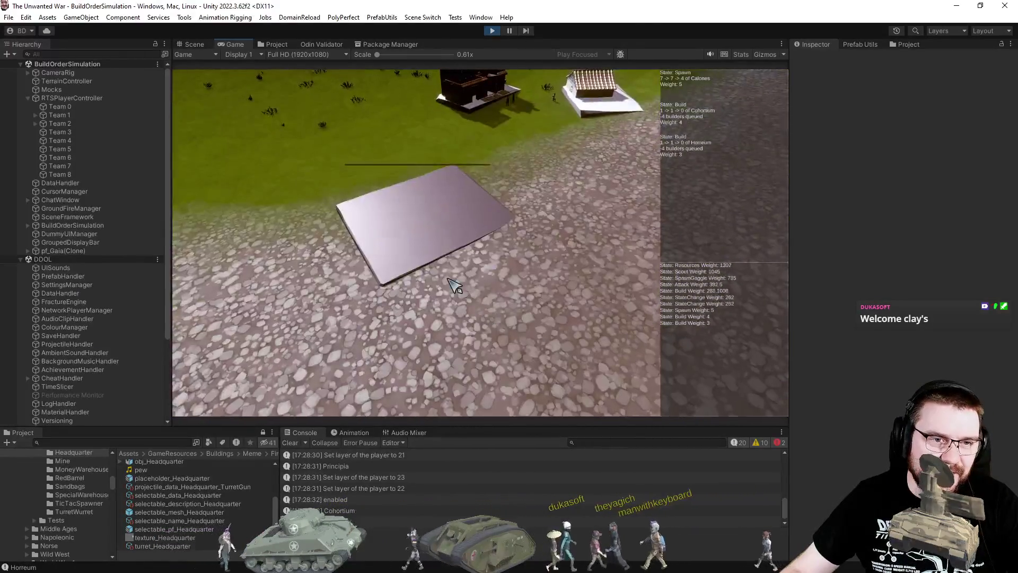
scroll(457, 286, "up", 5)
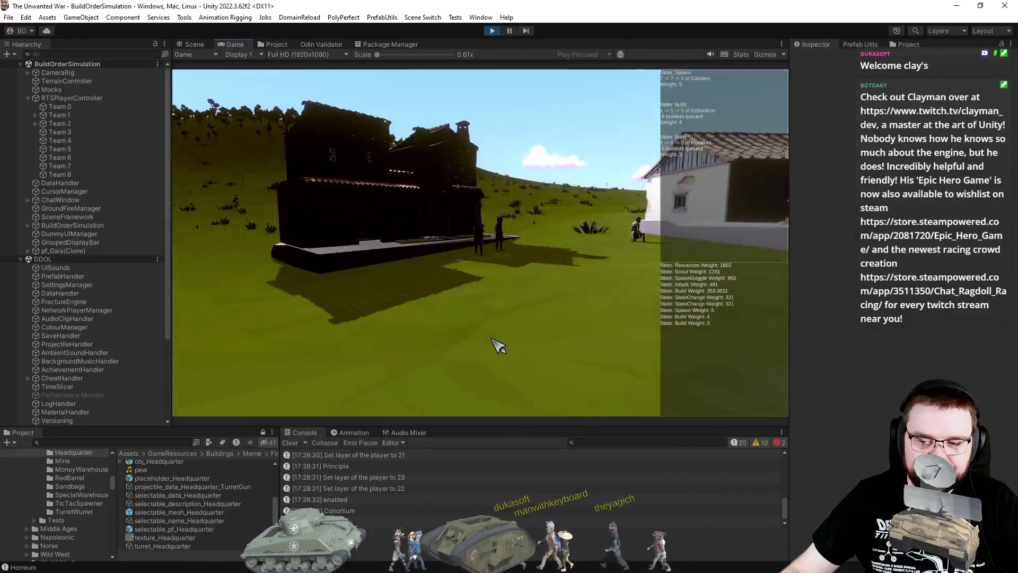
scroll(501, 342, "down", 5)
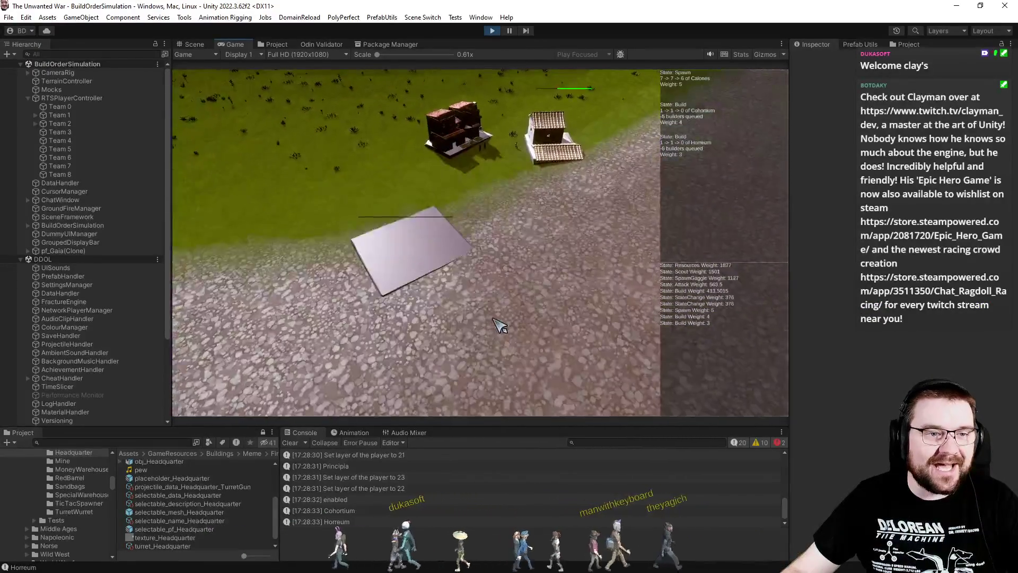
scroll(501, 326, "down", 2)
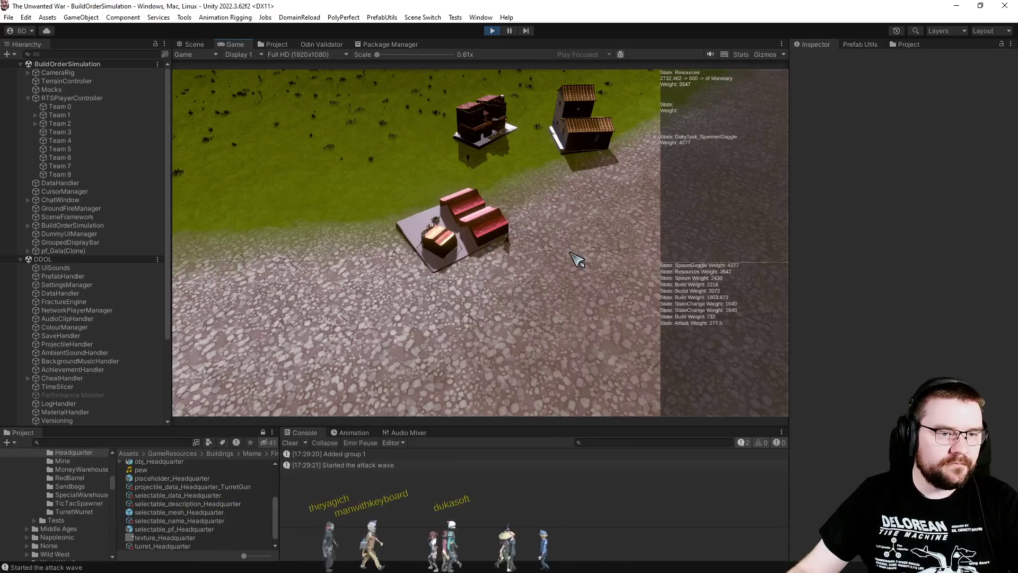
- Zoom the Game view in and out around the buildings and soldiers
scroll(580, 262, "up", 5)
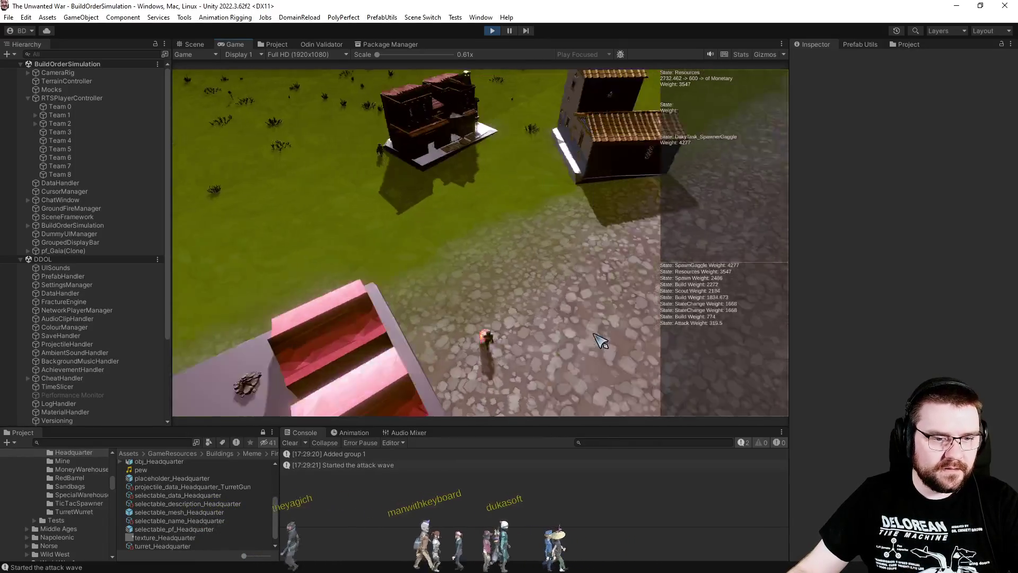
scroll(586, 329, "down", 1)
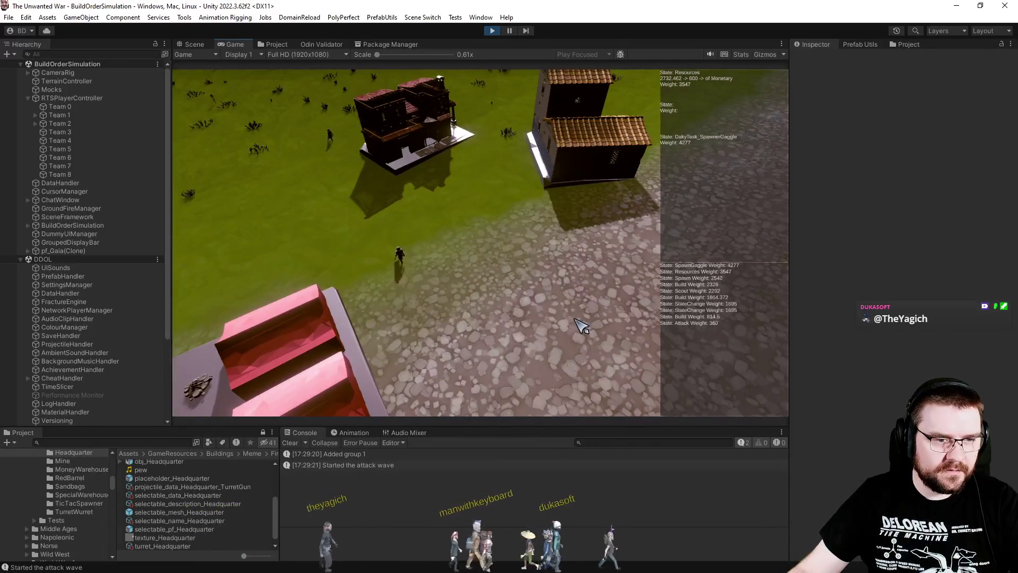
scroll(586, 318, "down", 3)
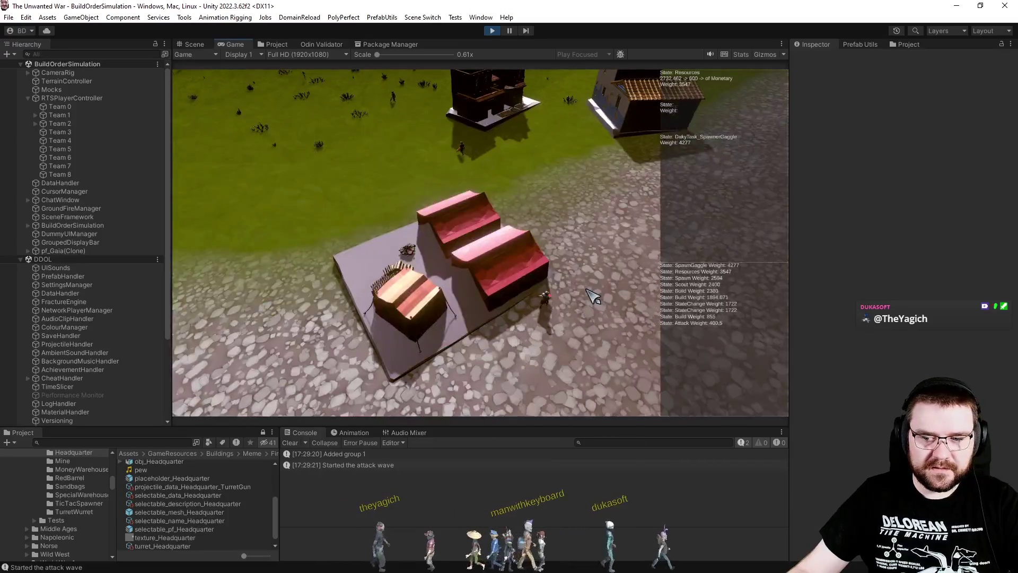
scroll(587, 291, "down", 3)
scroll(575, 290, "up", 6)
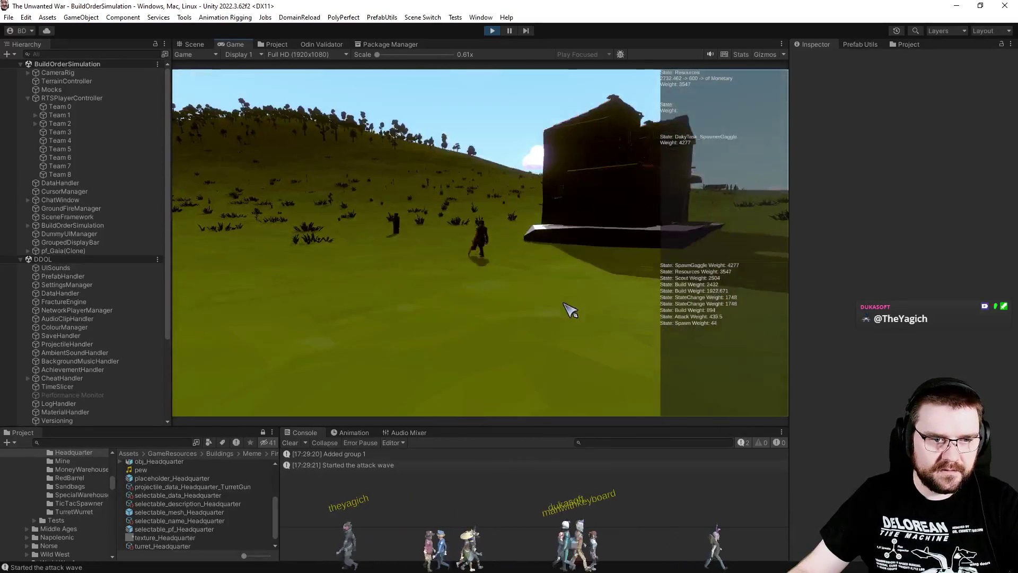
scroll(570, 310, "up", 5)
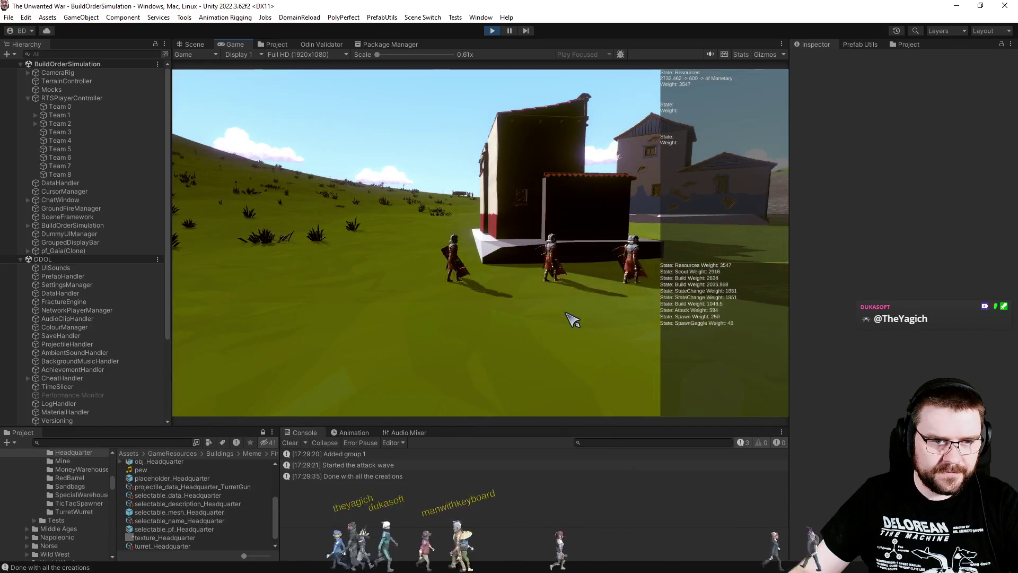
scroll(571, 321, "down", 4)
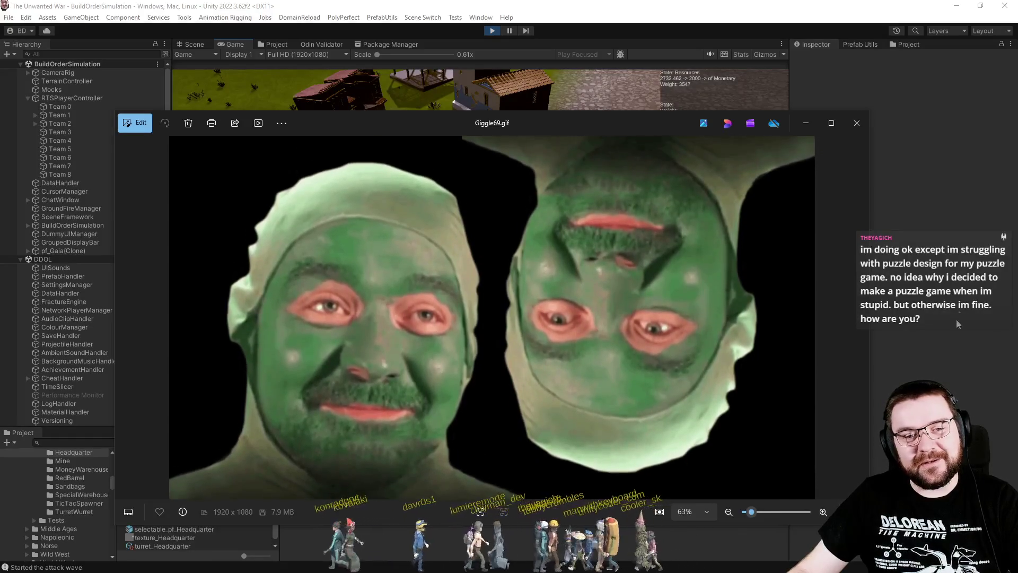
- Close the Photos window showing Giggle69.gif
left_click(858, 130)
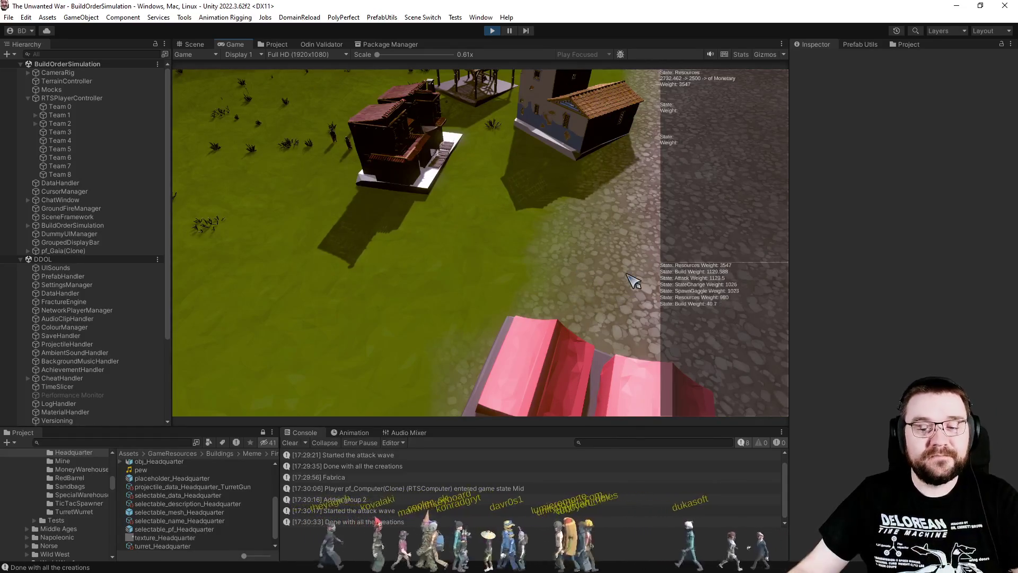
- Pan, rotate and zoom the Game camera onto the AI base and its new house foundation
scroll(620, 281, "down", 10)
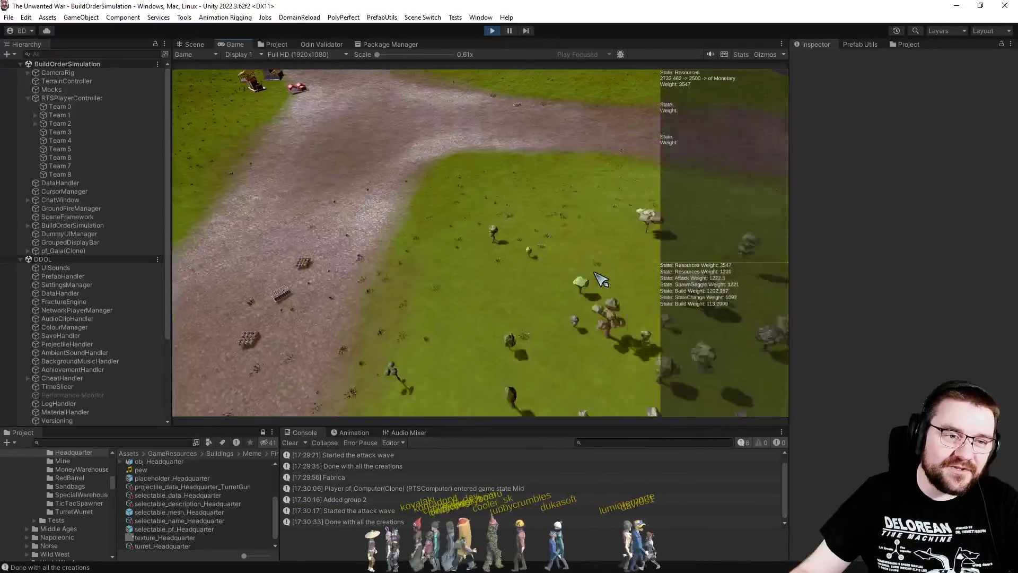
scroll(601, 279, "up", 5)
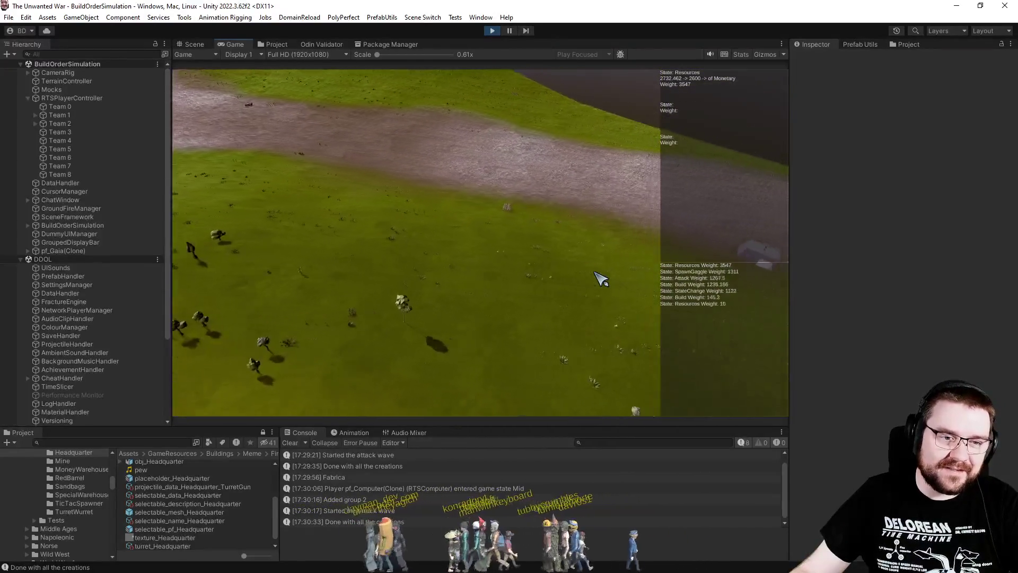
scroll(601, 278, "up", 5)
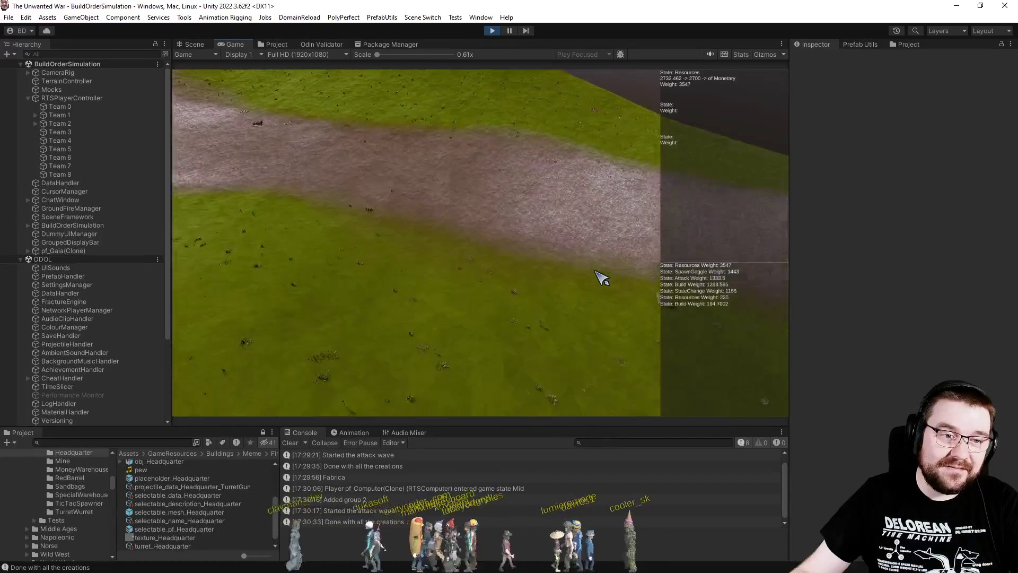
scroll(602, 276, "down", 5)
key("w")
key("a")
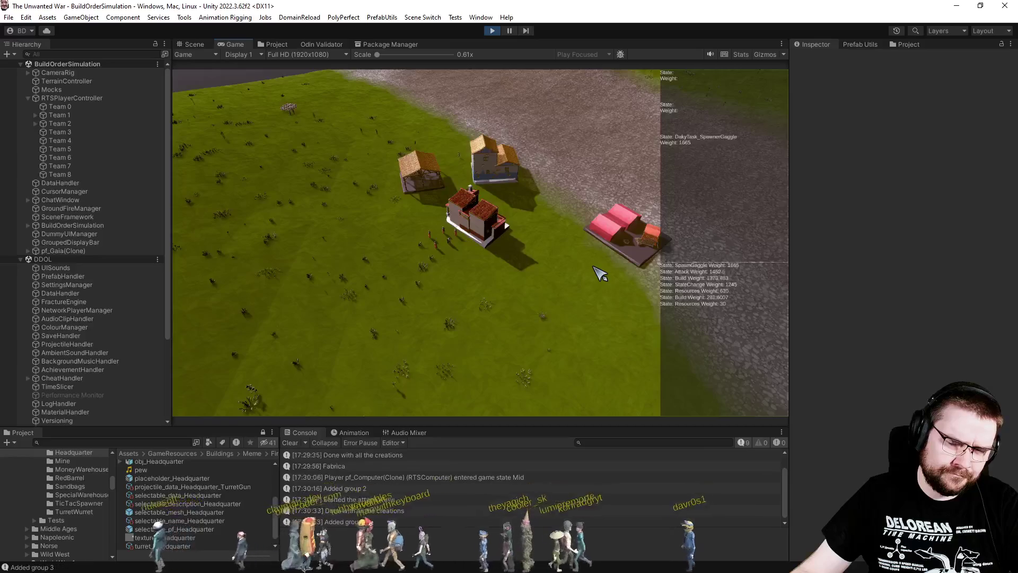
key("e")
key("d")
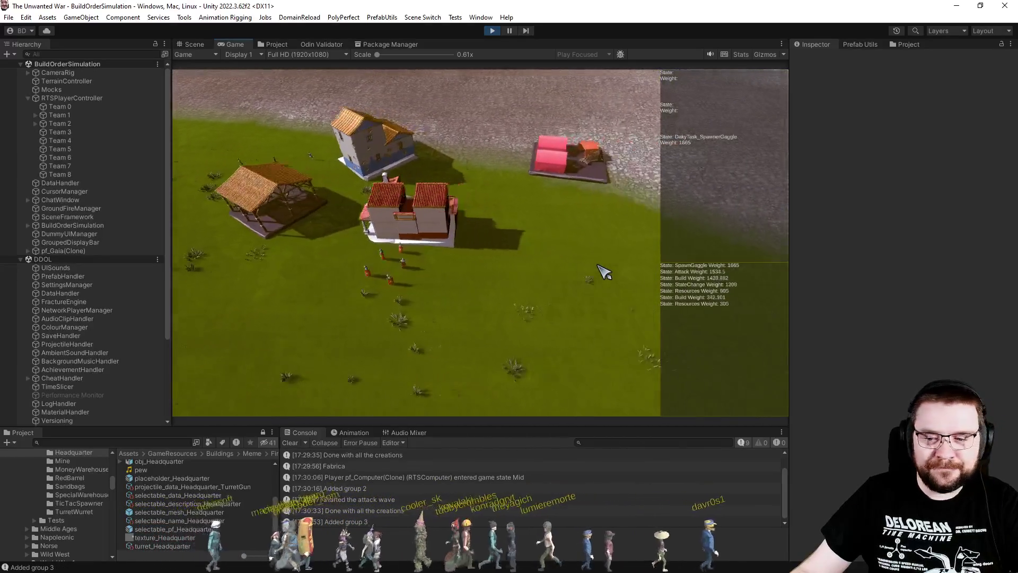
key("e")
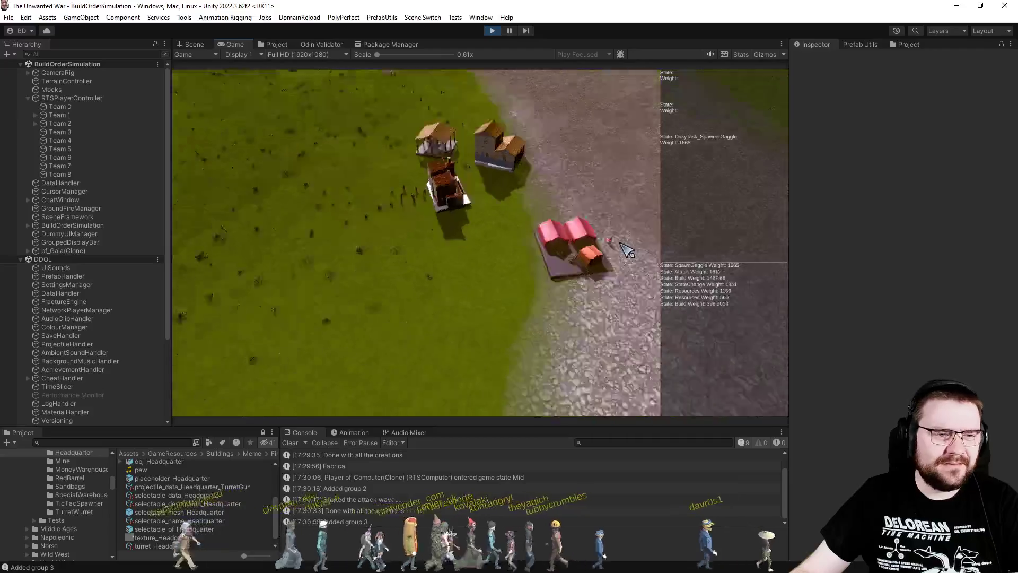
scroll(578, 297, "up", 5)
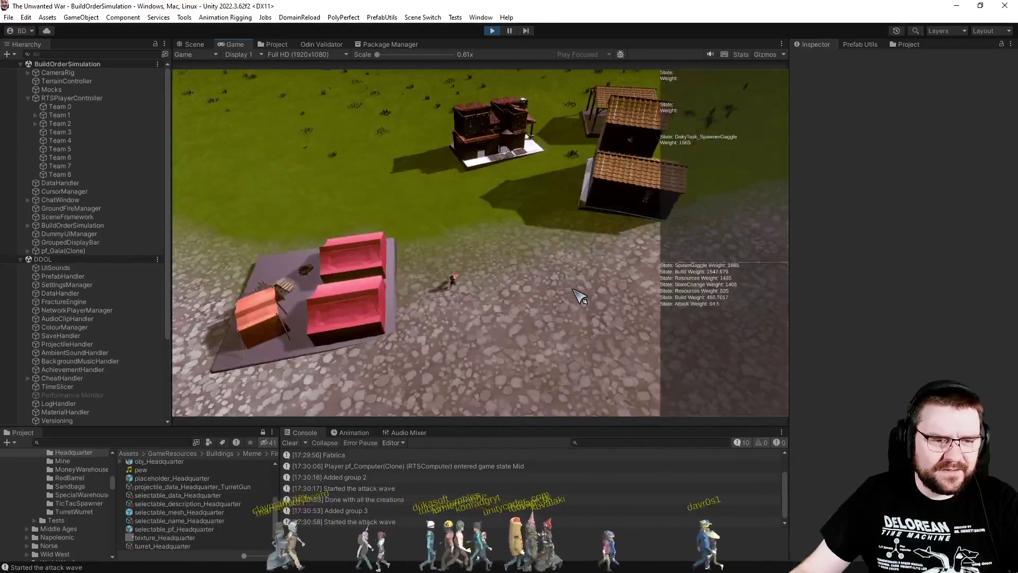
scroll(579, 296, "down", 5)
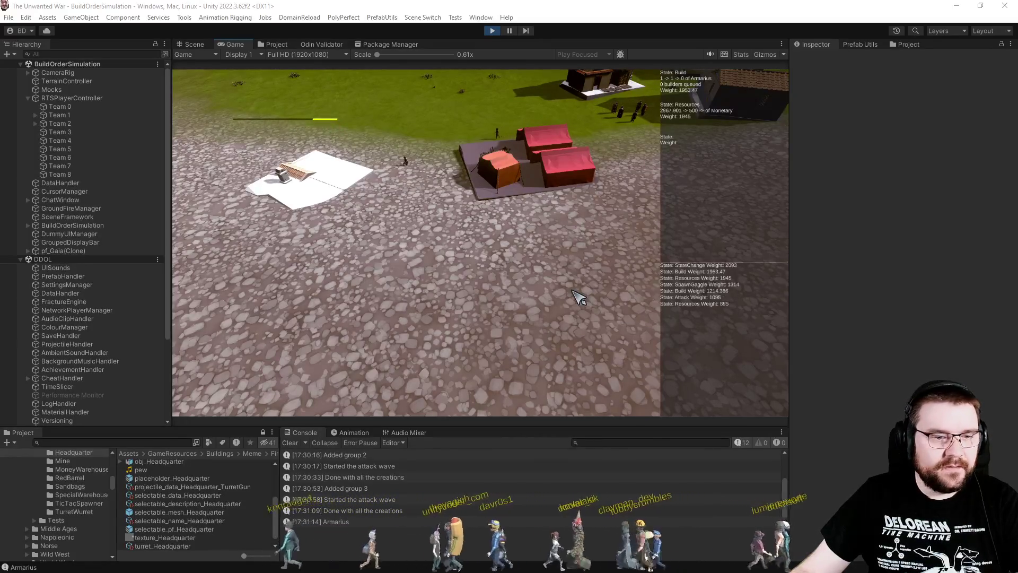
- Zoom the Game view in and out around the red-roofed base while the new house finishes
scroll(488, 303, "up", 3)
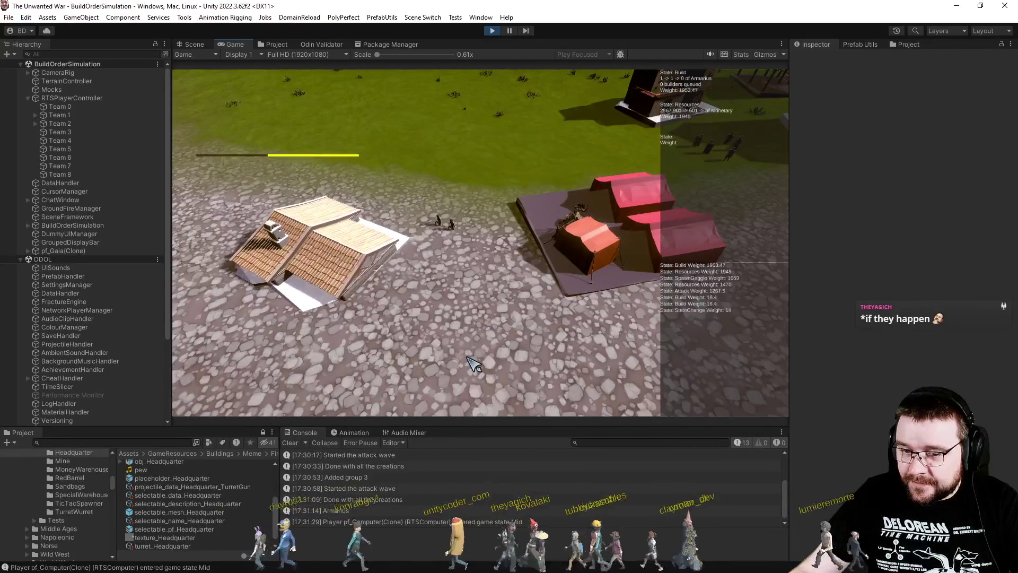
scroll(474, 364, "down", 3)
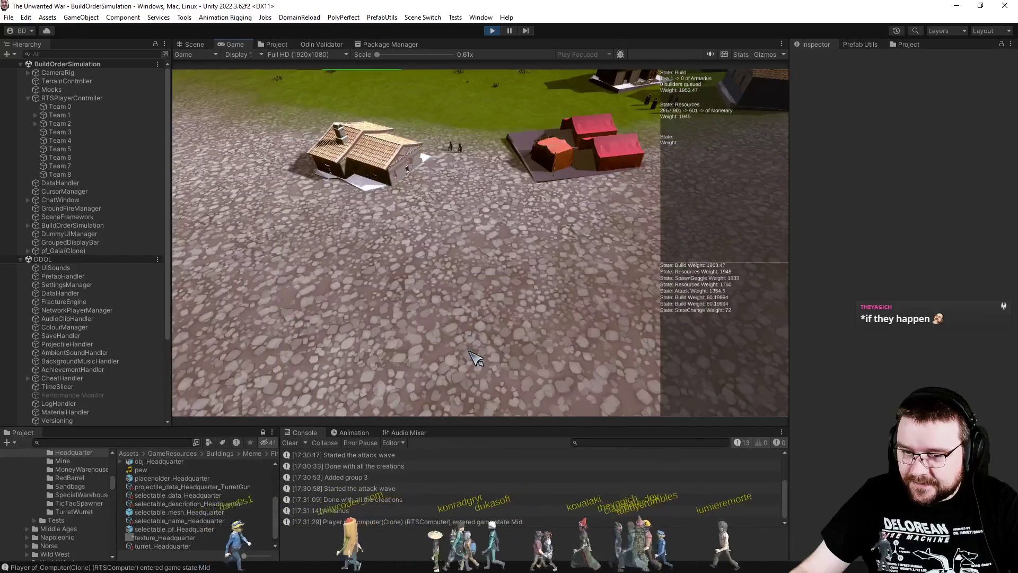
scroll(467, 347, "up", 4)
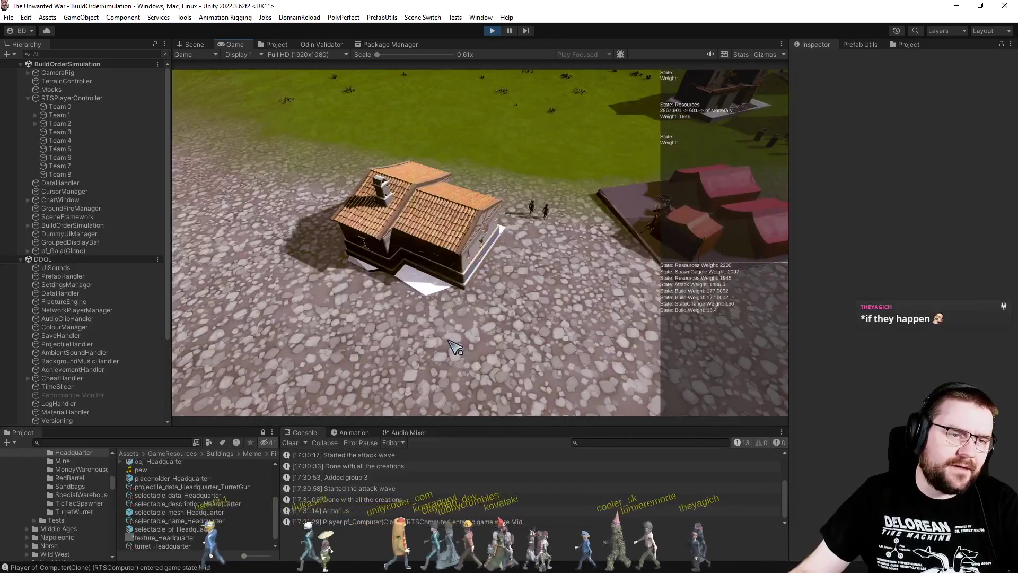
scroll(456, 347, "down", 4)
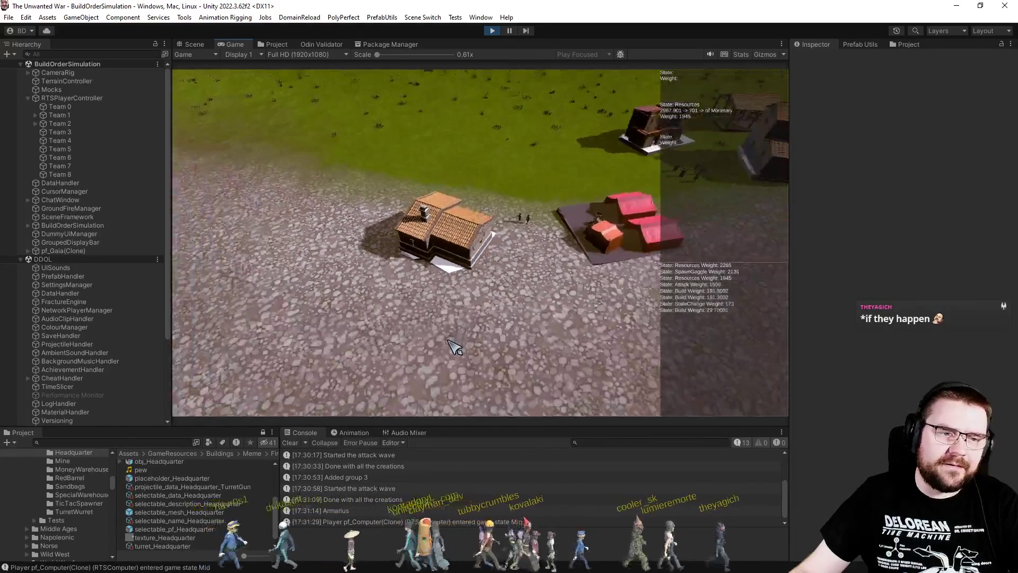
scroll(467, 345, "up", 5)
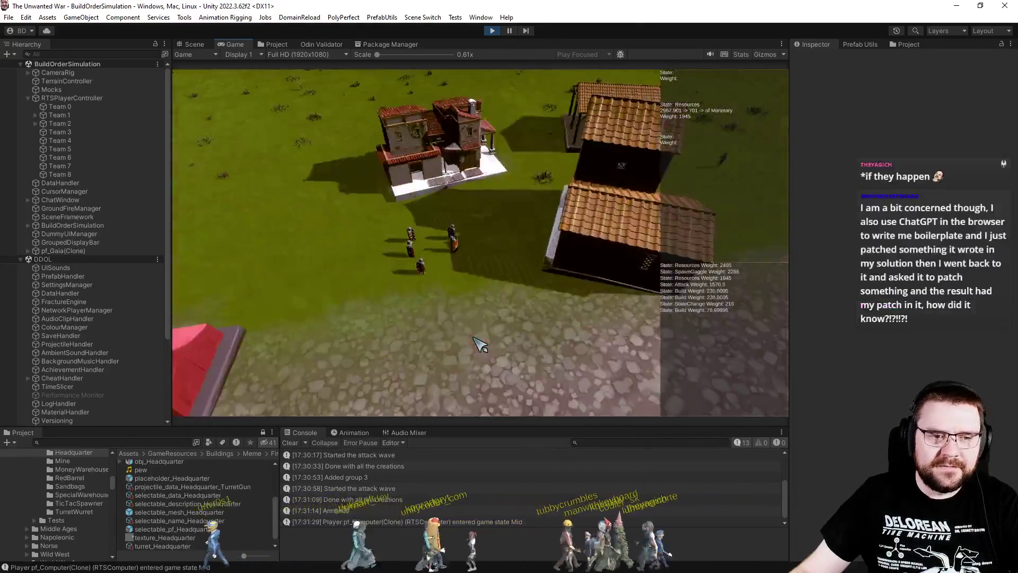
scroll(480, 344, "up", 5)
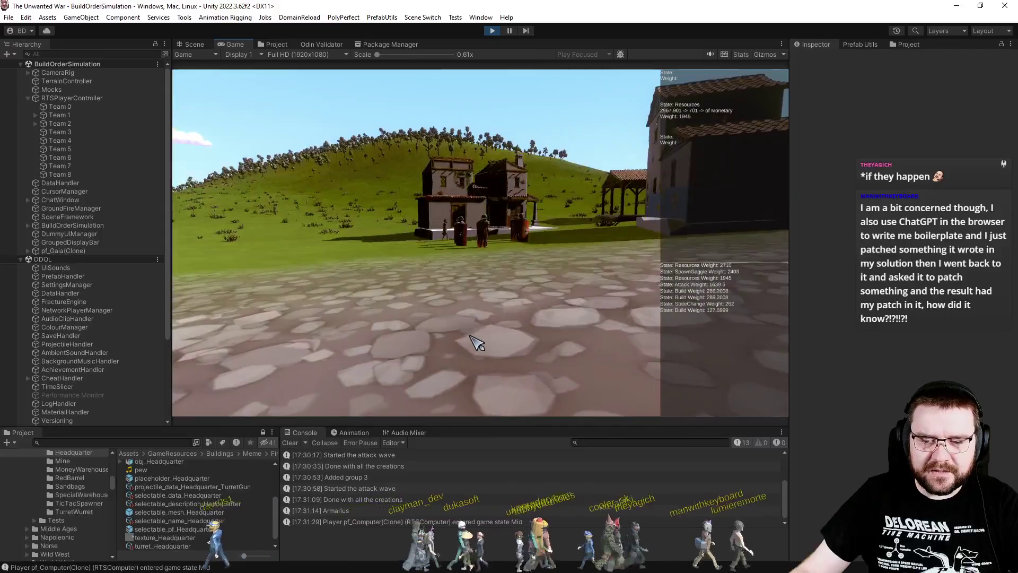
scroll(476, 343, "up", 2)
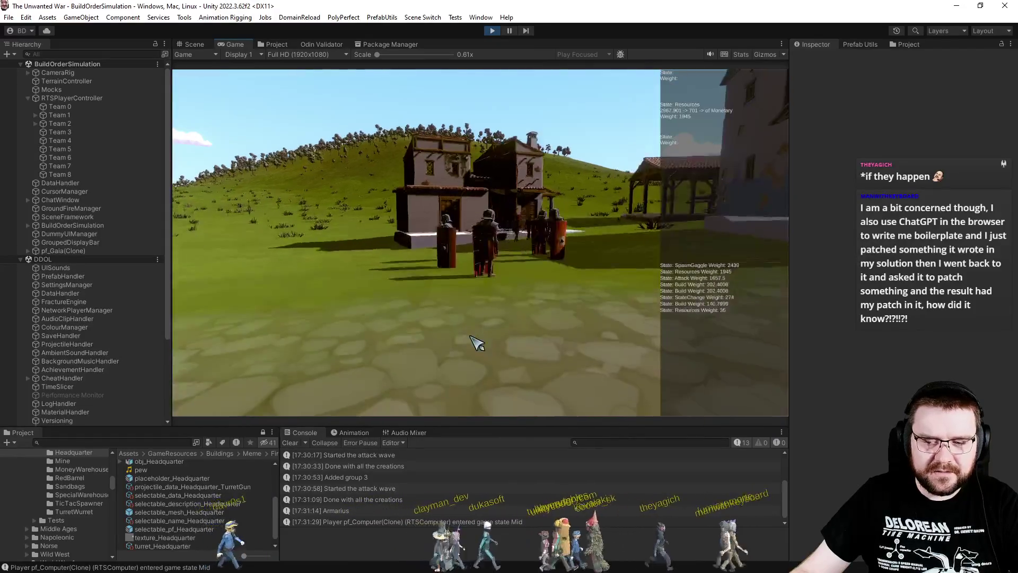
scroll(480, 339, "down", 5)
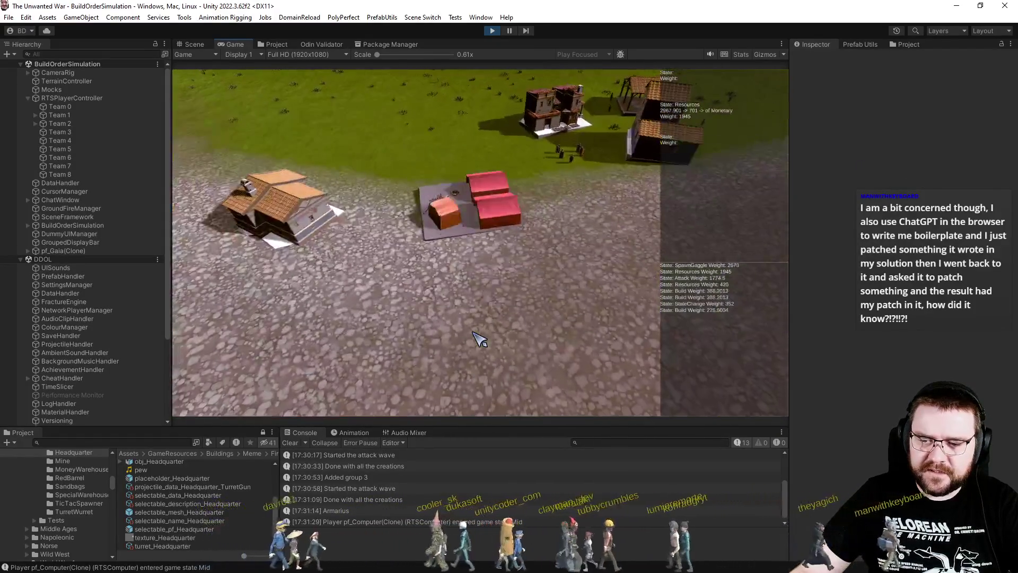
scroll(480, 339, "up", 3)
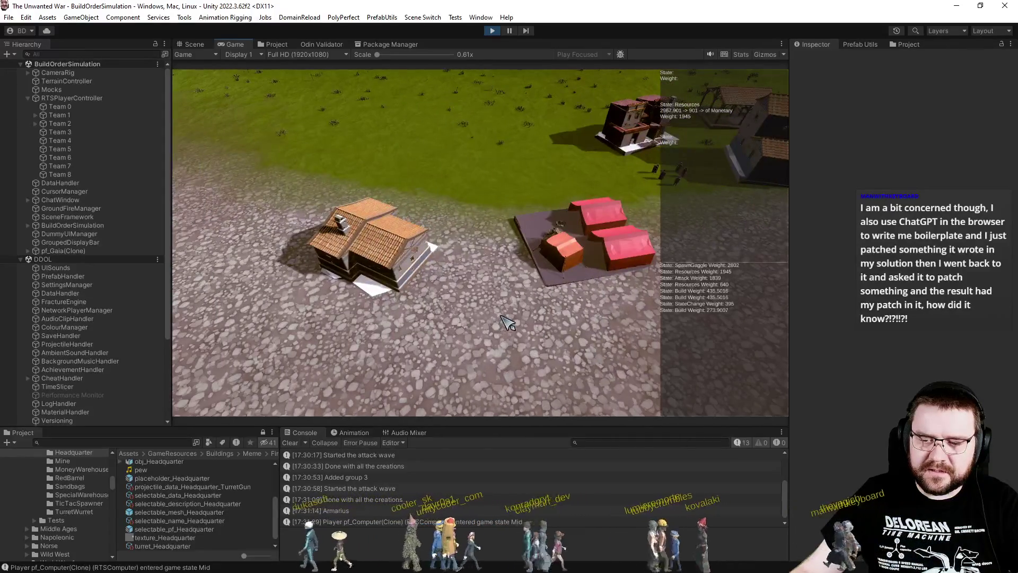
scroll(509, 323, "down", 3)
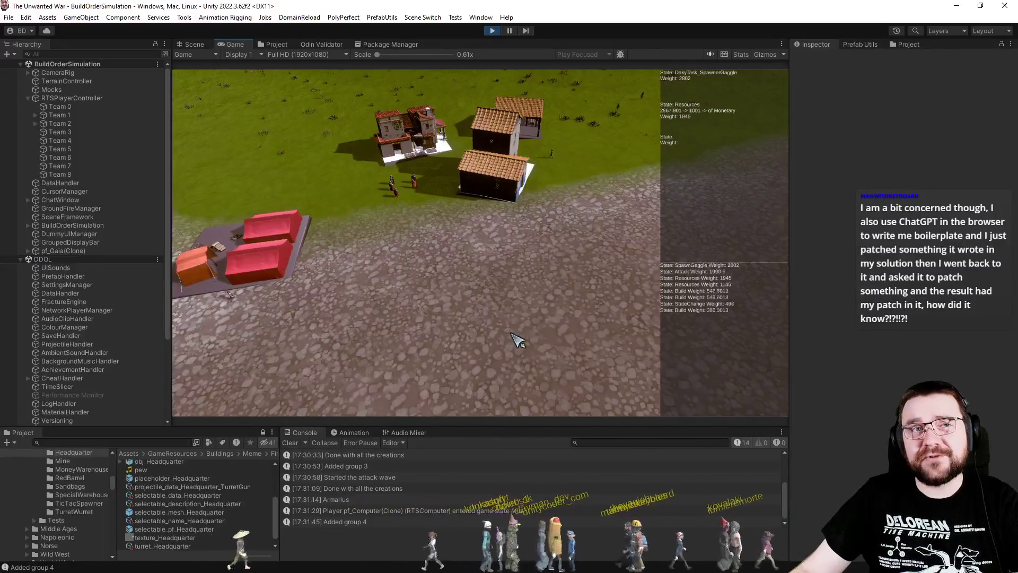
- Fly the camera left and right over the red base and nearby buildings, zooming in and out
key("a")
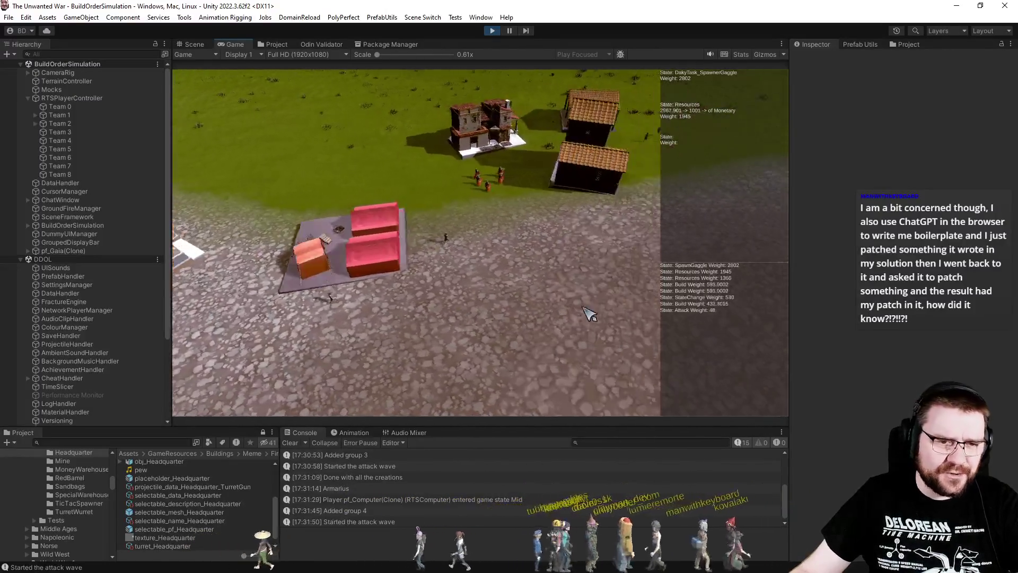
scroll(552, 291, "up", 3)
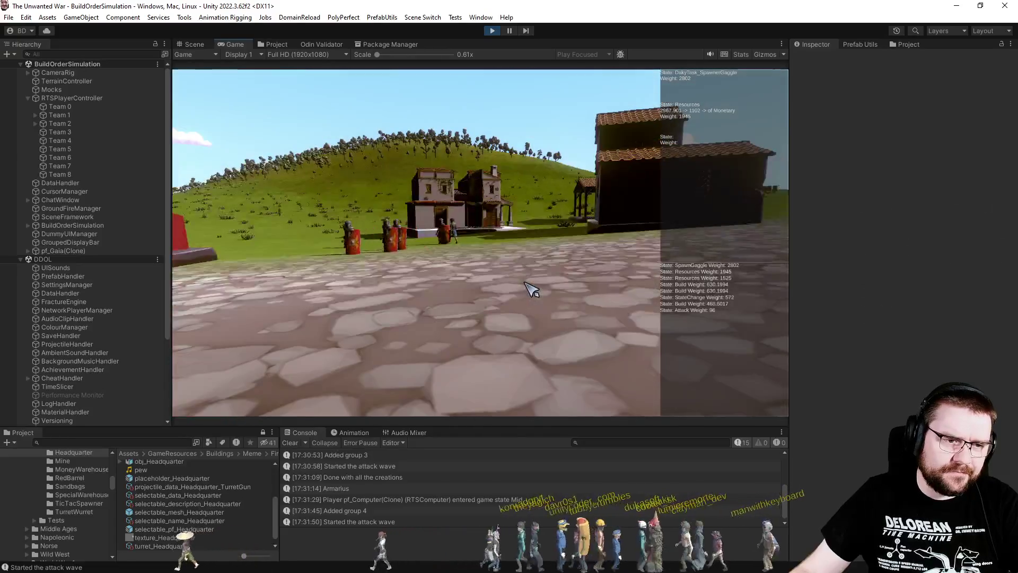
scroll(530, 289, "down", 3)
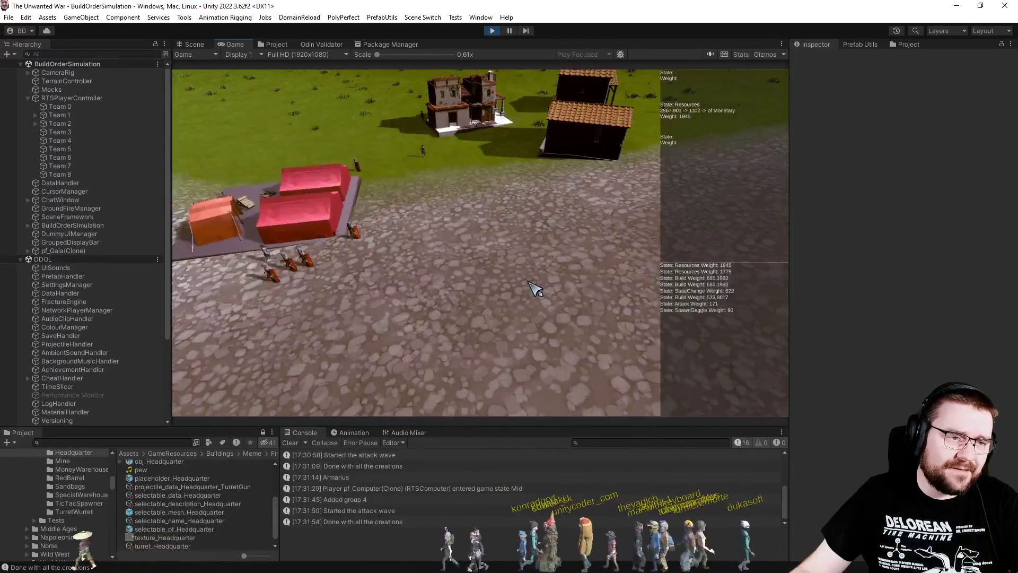
scroll(535, 288, "down", 2)
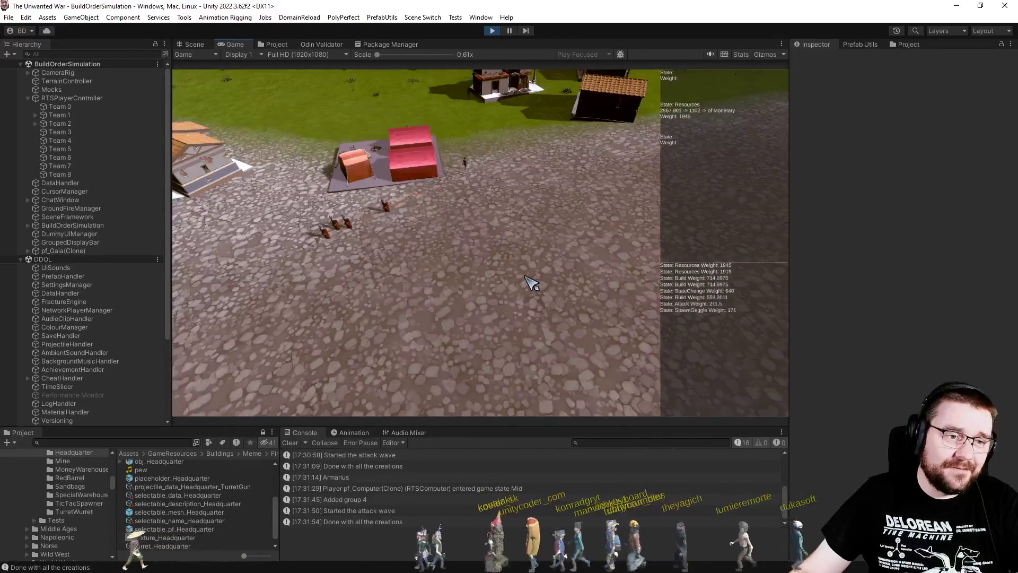
scroll(530, 284, "up", 3)
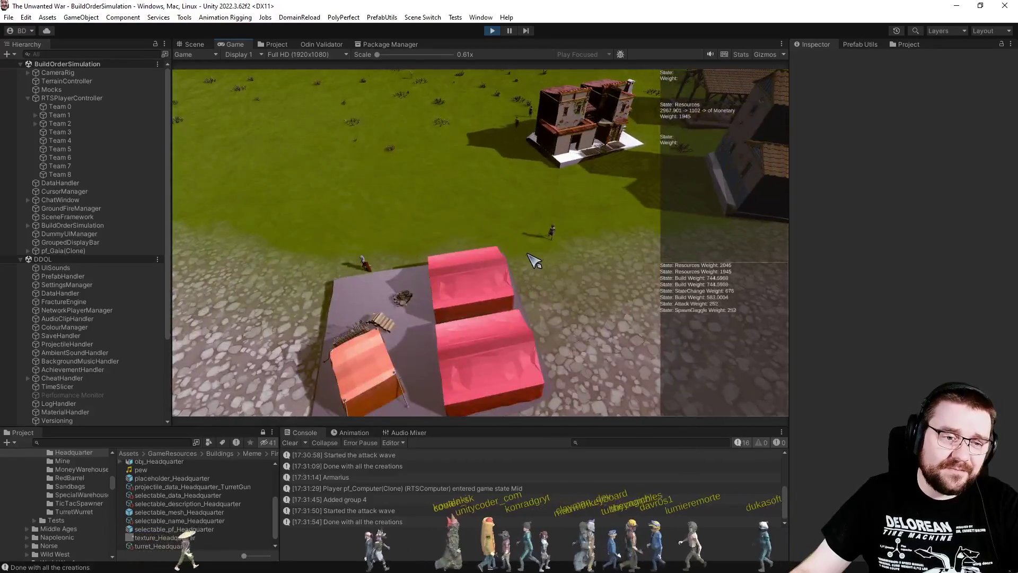
scroll(534, 261, "down", 3)
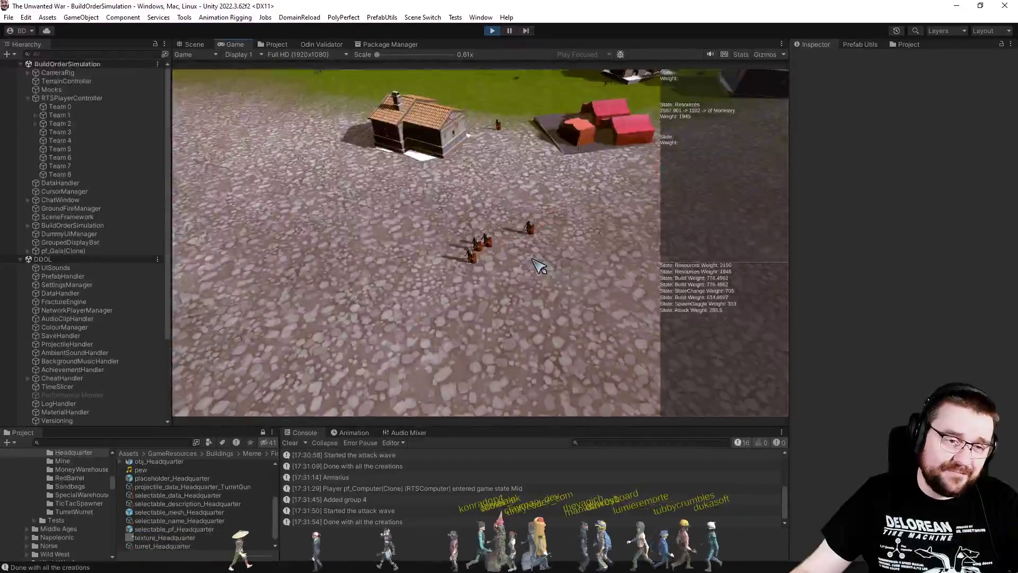
key("d")
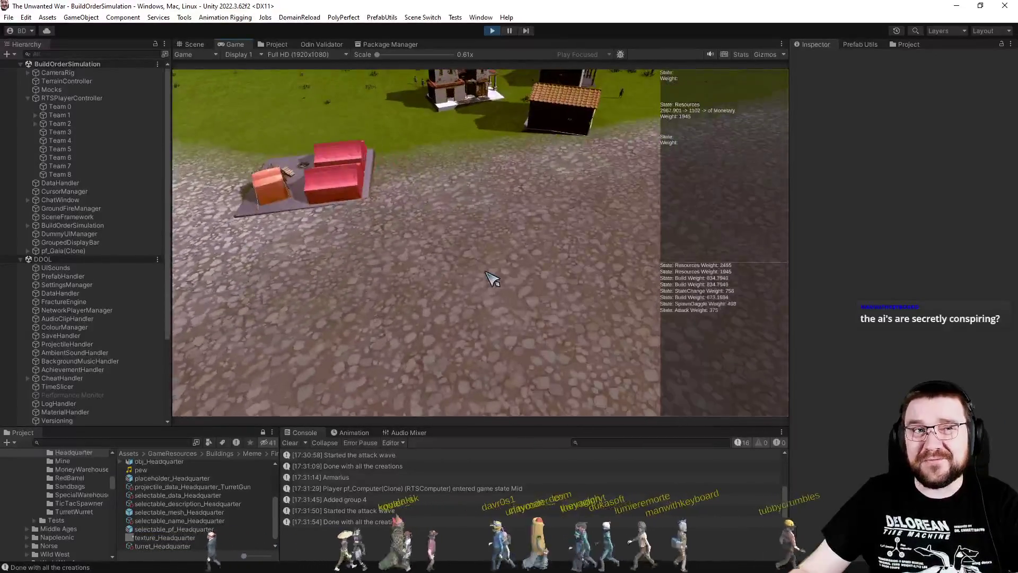
scroll(495, 288, "up", 3)
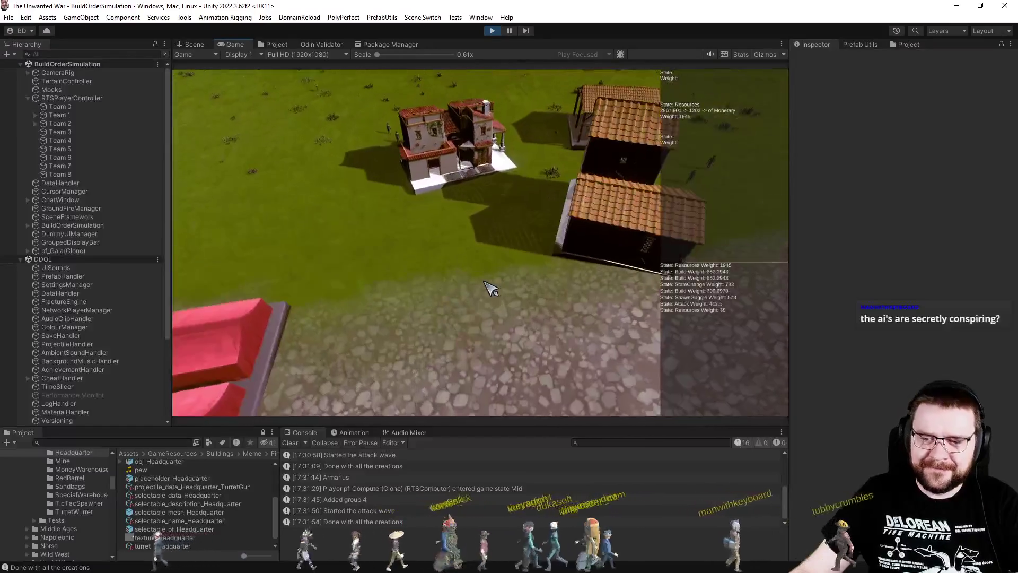
key("a")
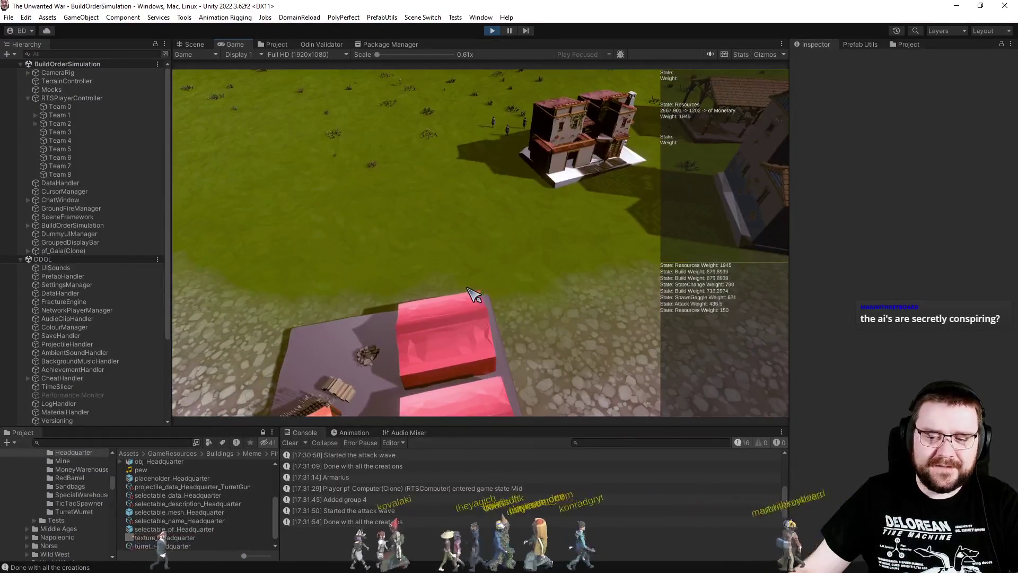
key("d")
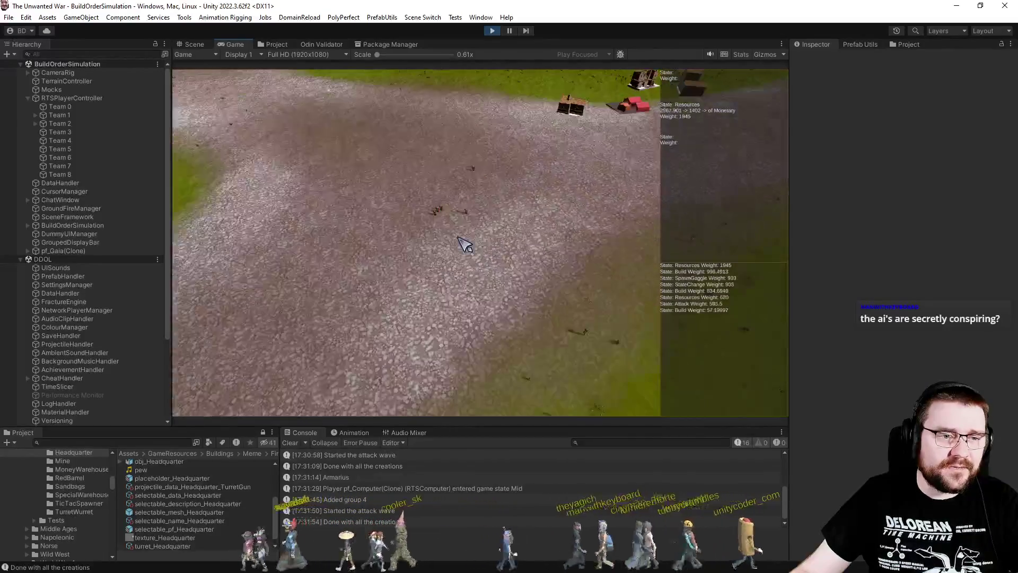
scroll(465, 244, "up", 8)
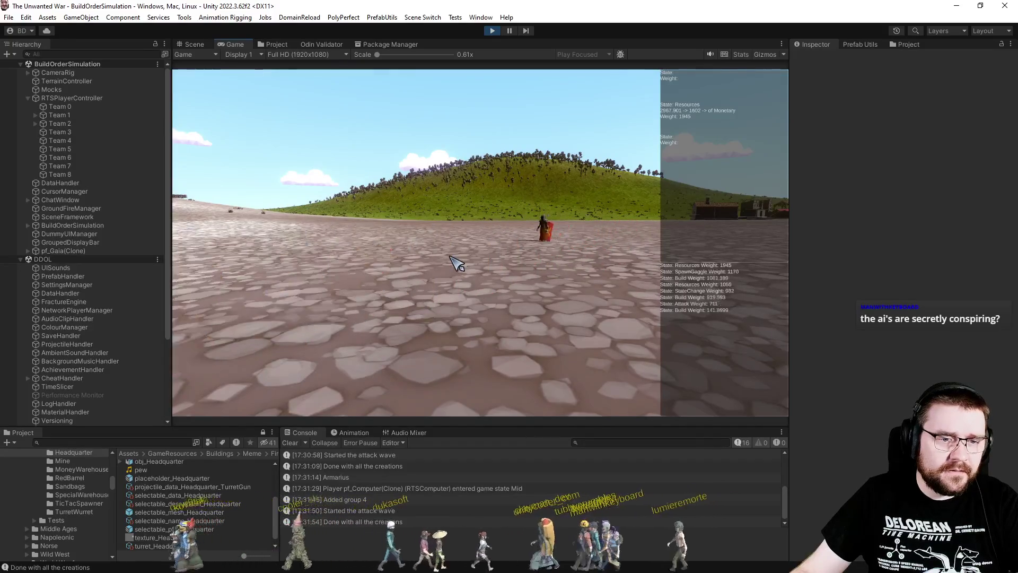
scroll(459, 261, "down", 8)
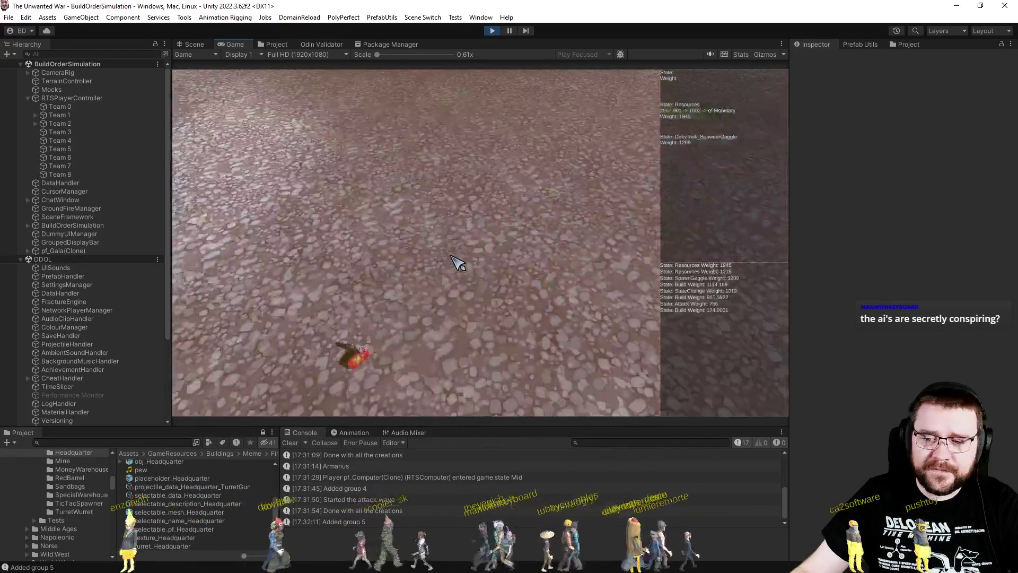
scroll(461, 260, "down", 3)
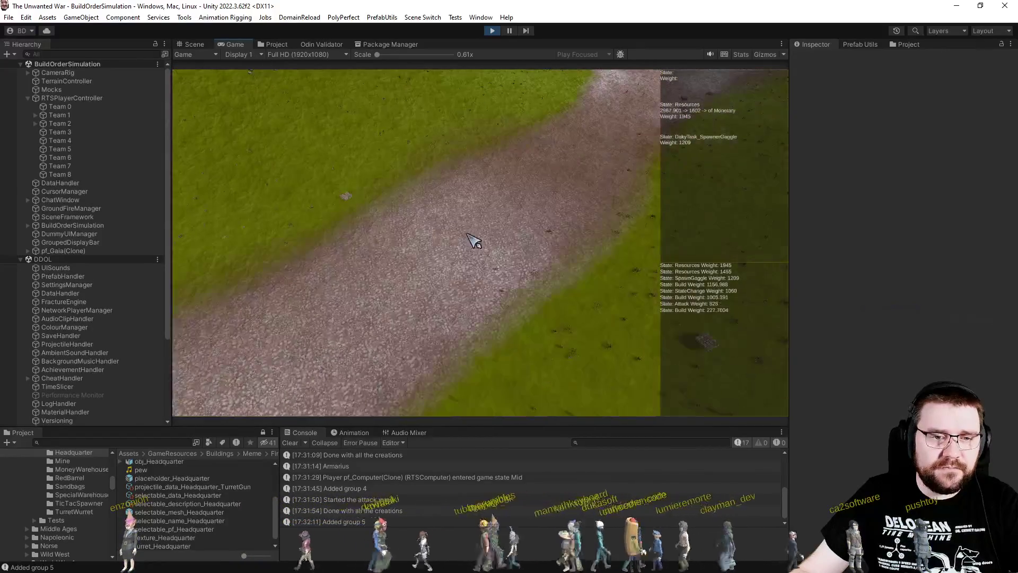
- Tour the white building block, houses and soldiers, then stop Play mode with Ctrl+P
key("w")
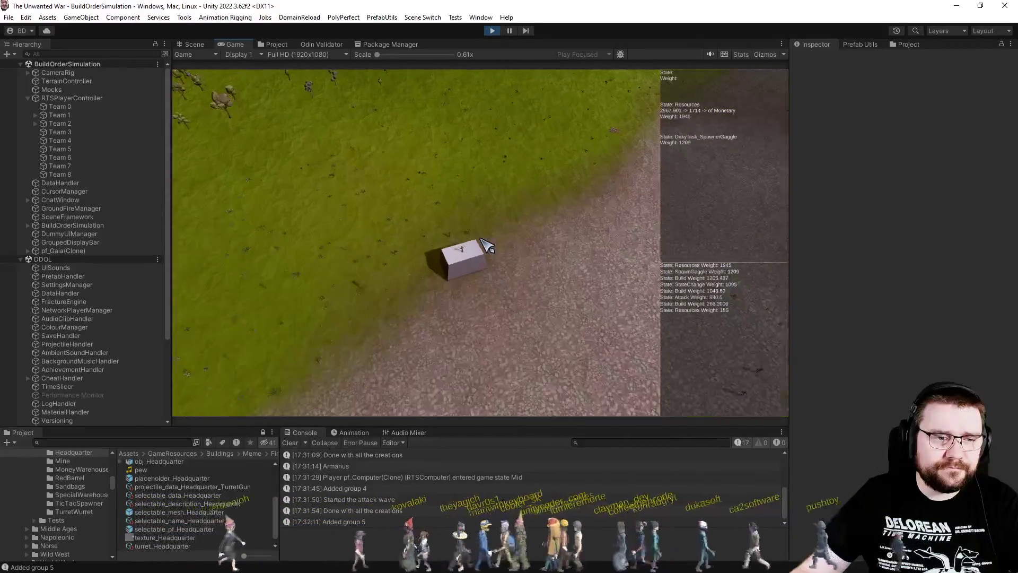
scroll(487, 245, "up", 5)
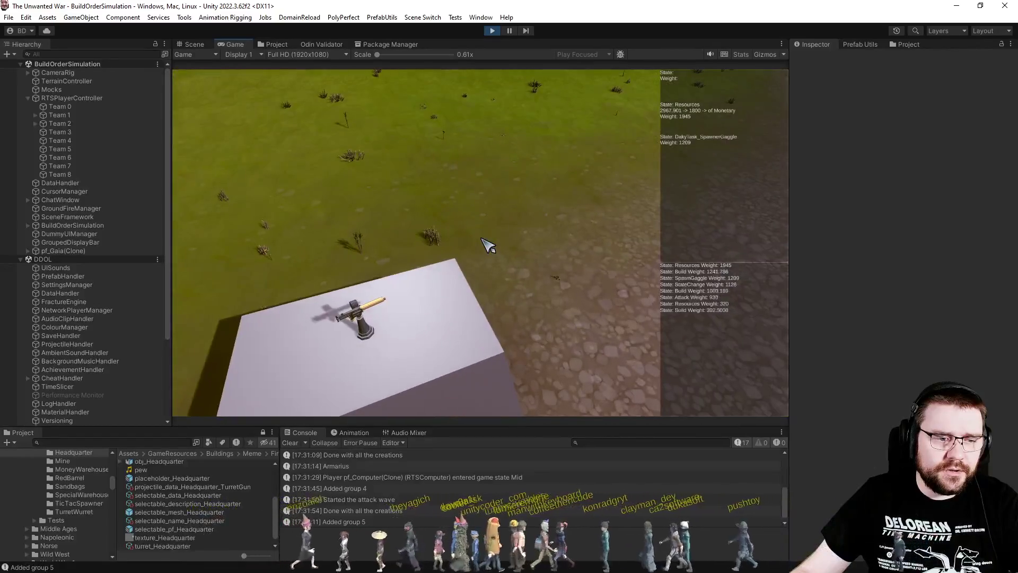
key("d")
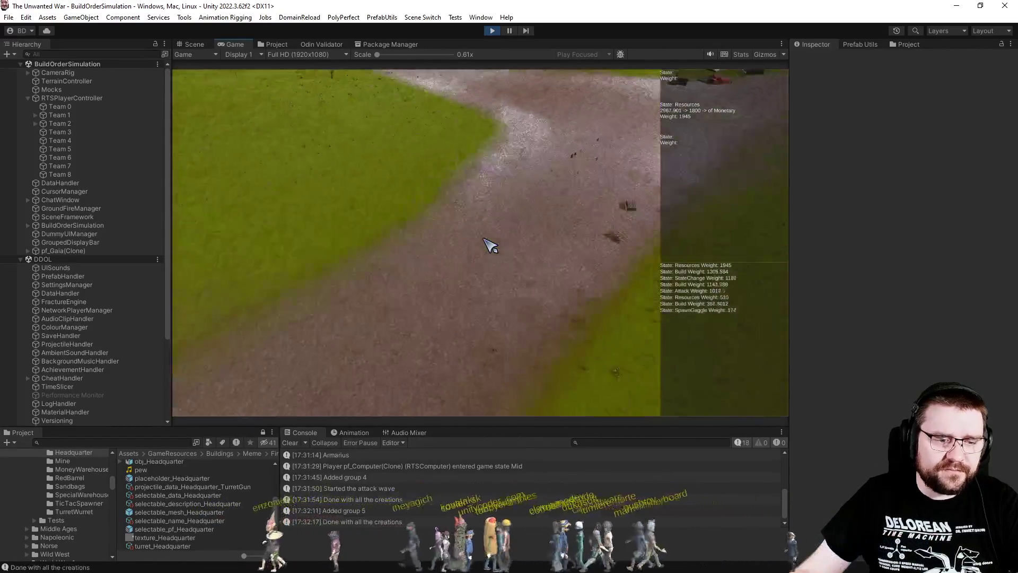
scroll(491, 245, "down", 5)
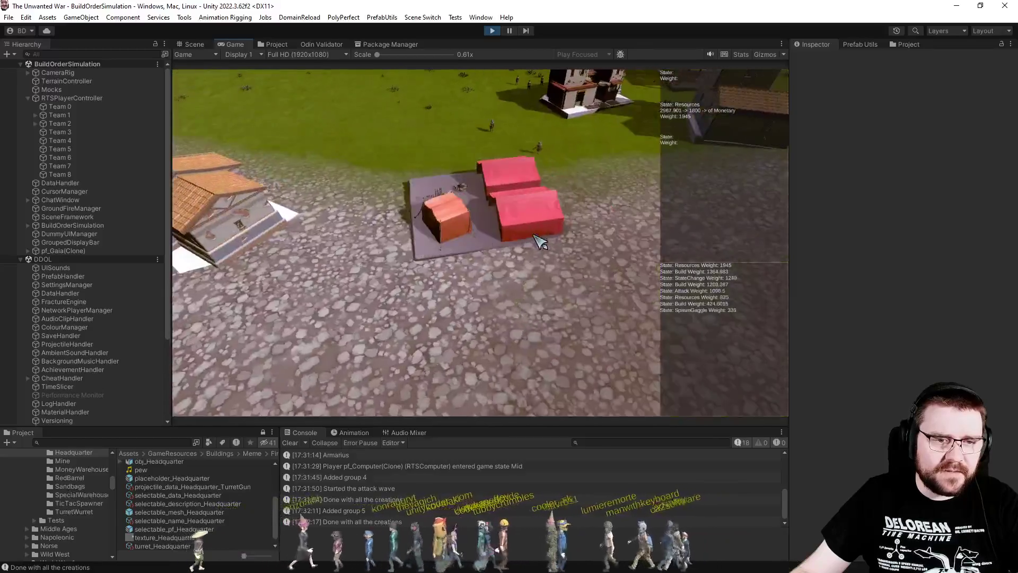
key("w")
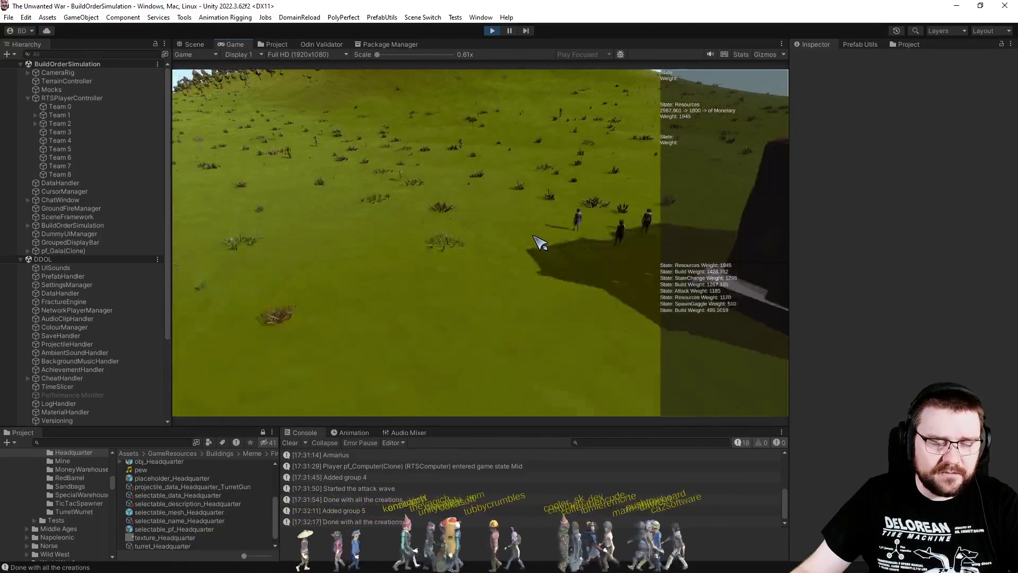
key("d")
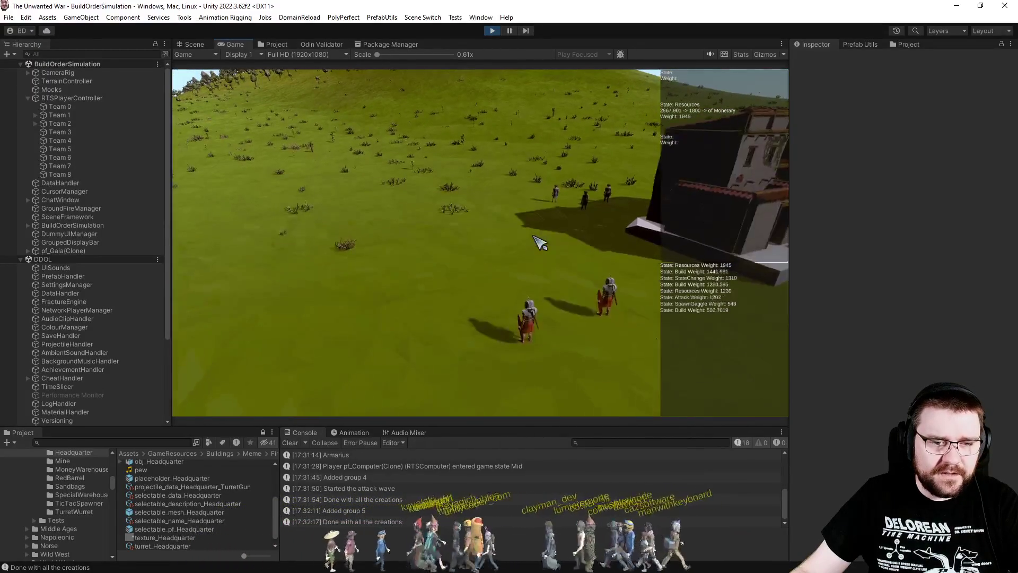
scroll(565, 292, "up", 3)
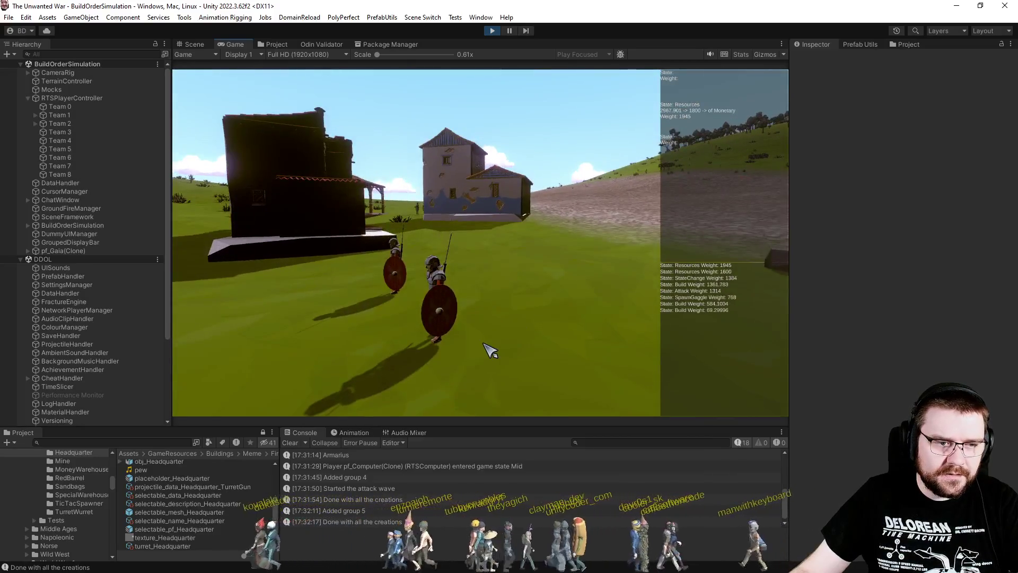
key("d")
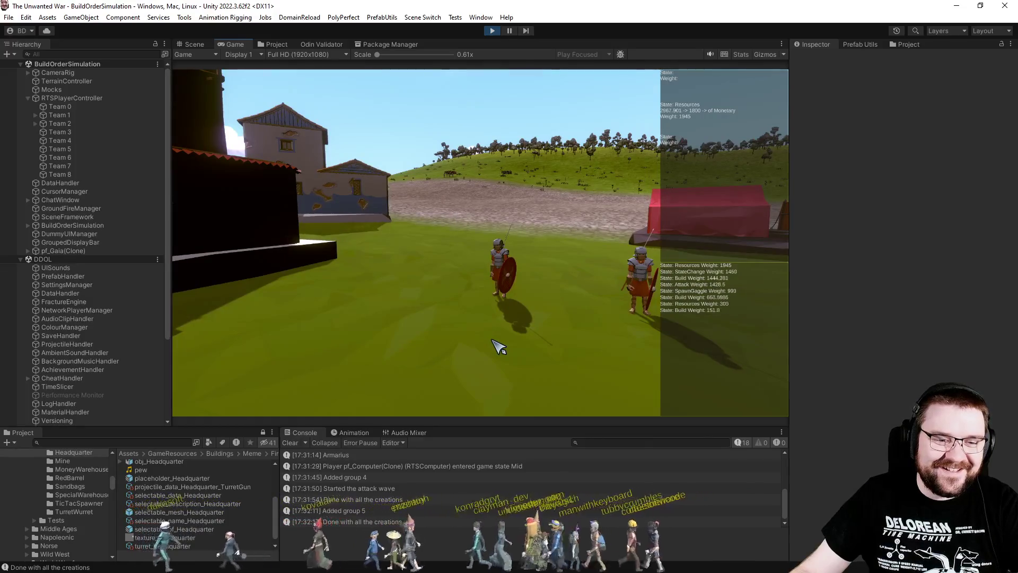
key("a")
scroll(495, 323, "down", 5)
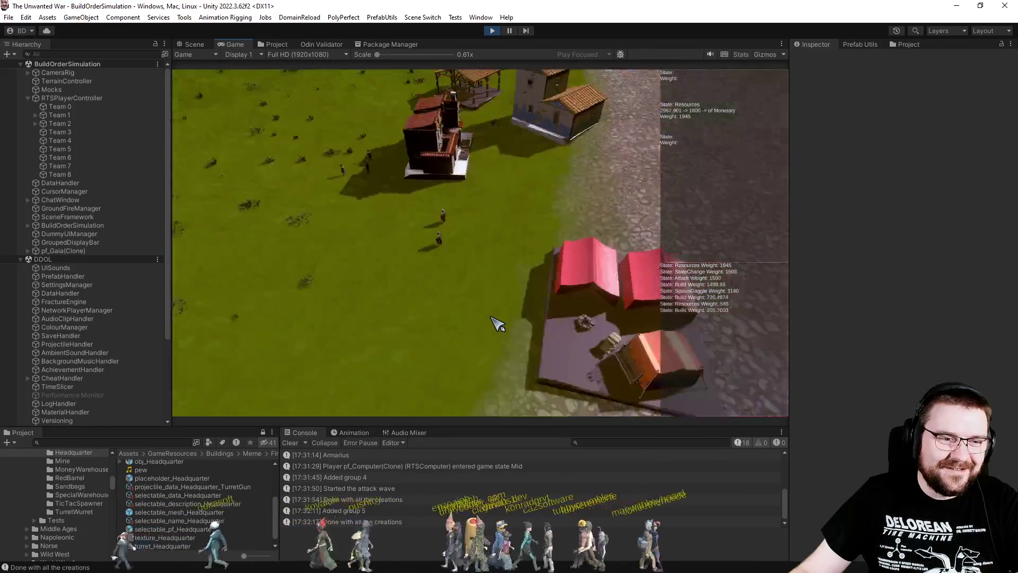
scroll(459, 285, "up", 5)
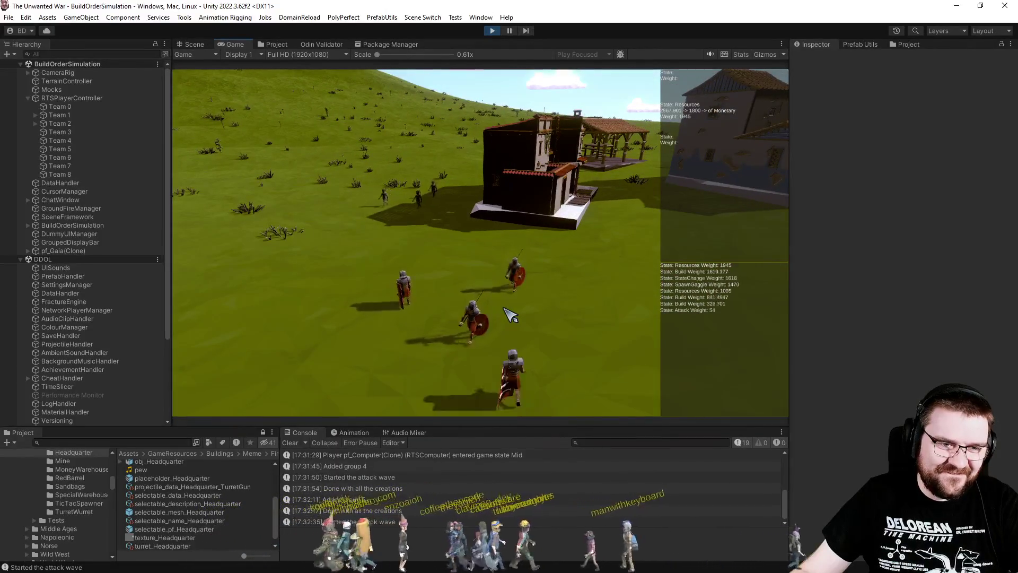
key("s")
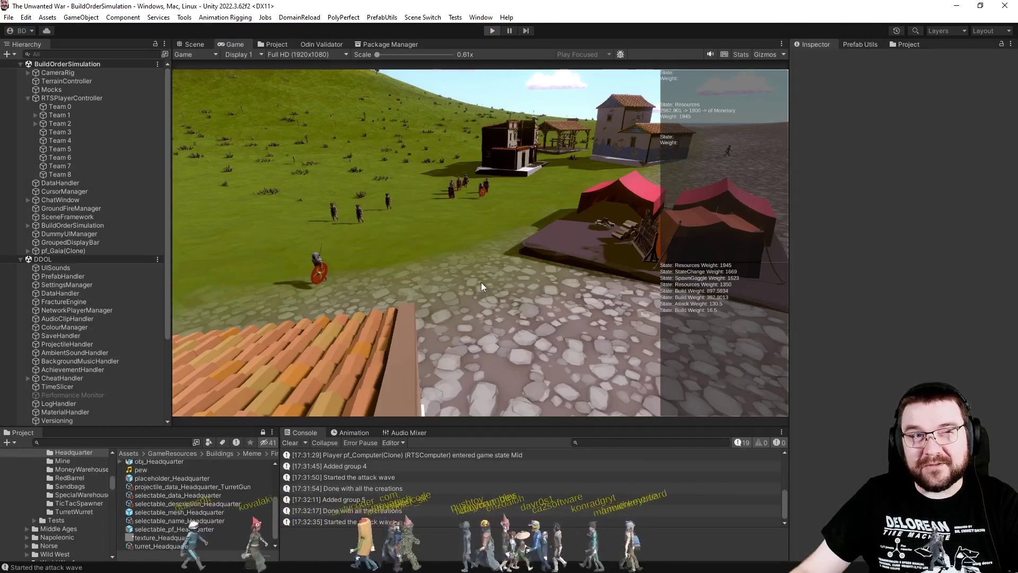
key("ctrl+p")
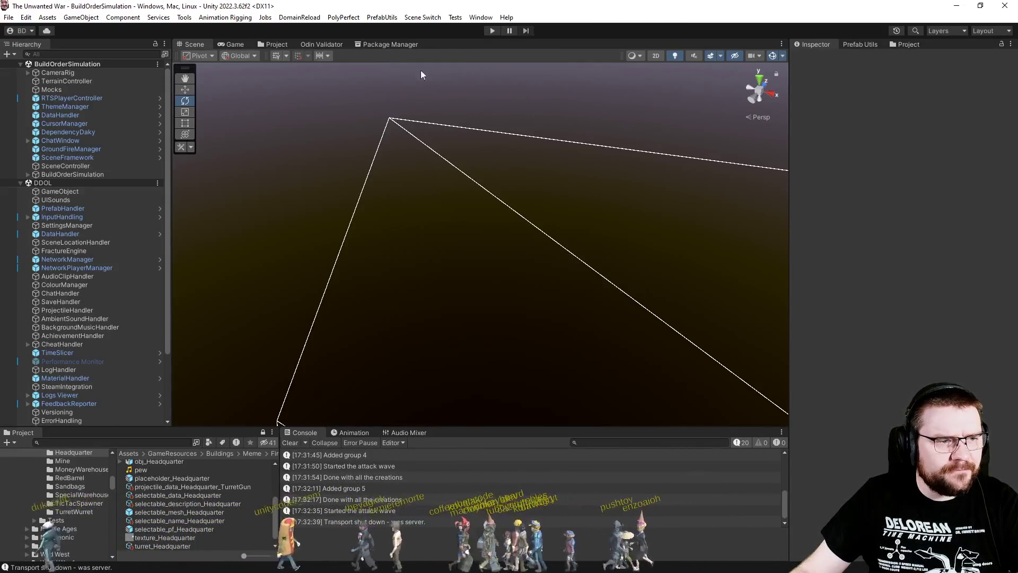
- Re-enter Play mode so the Ancient to Contemporary era buttons appear
left_click(493, 32)
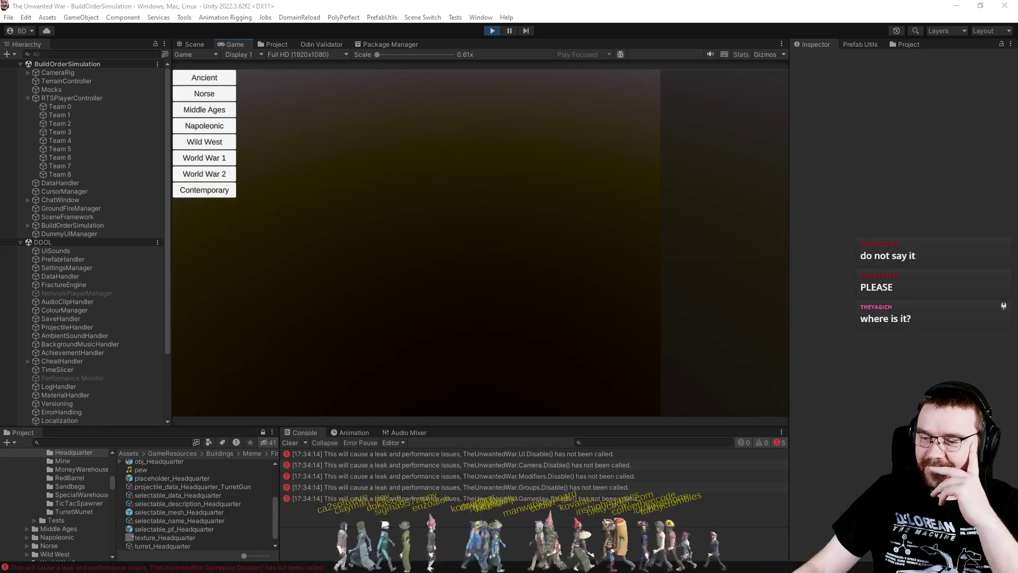
- Switch to the browser showing the Rise of Piracy Steam store page
key("alt+Tab")
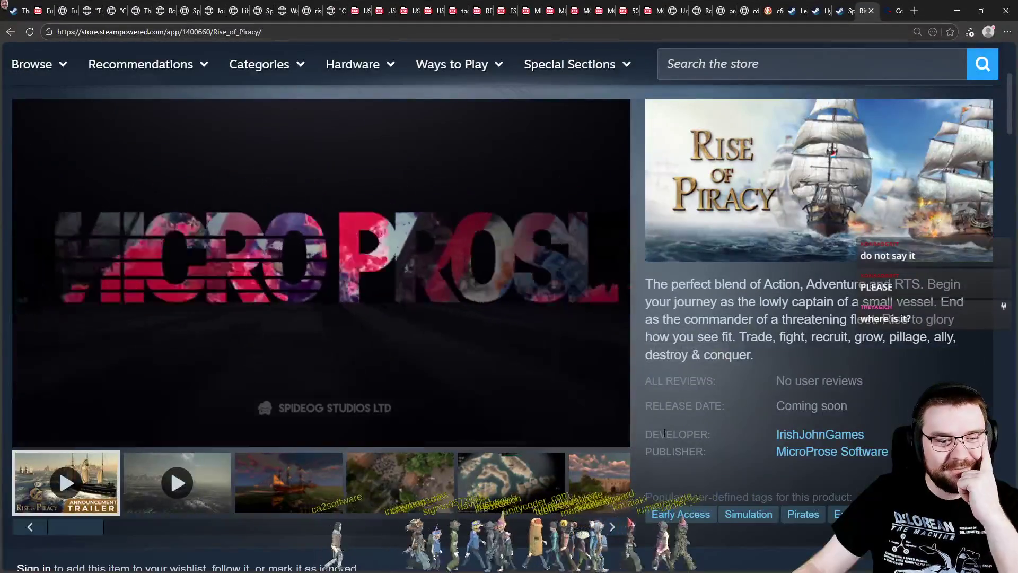
- Enlarge the Rise of Piracy trailer into the Trailers & Screenshots viewer
left_click(609, 429)
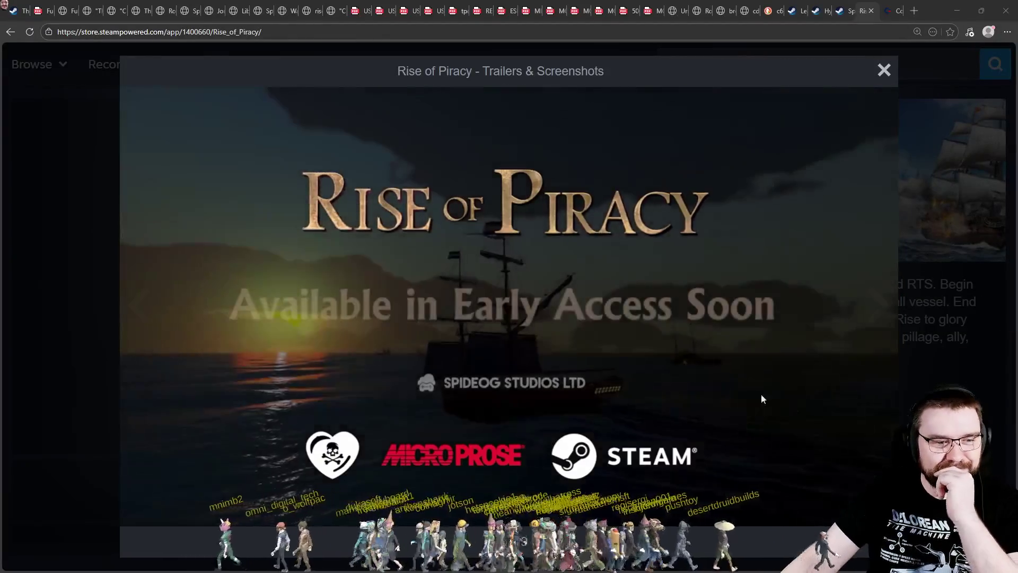
- Pause the trailer at 1:46 of 1:49 and close the enlarged viewer
left_click(599, 307)
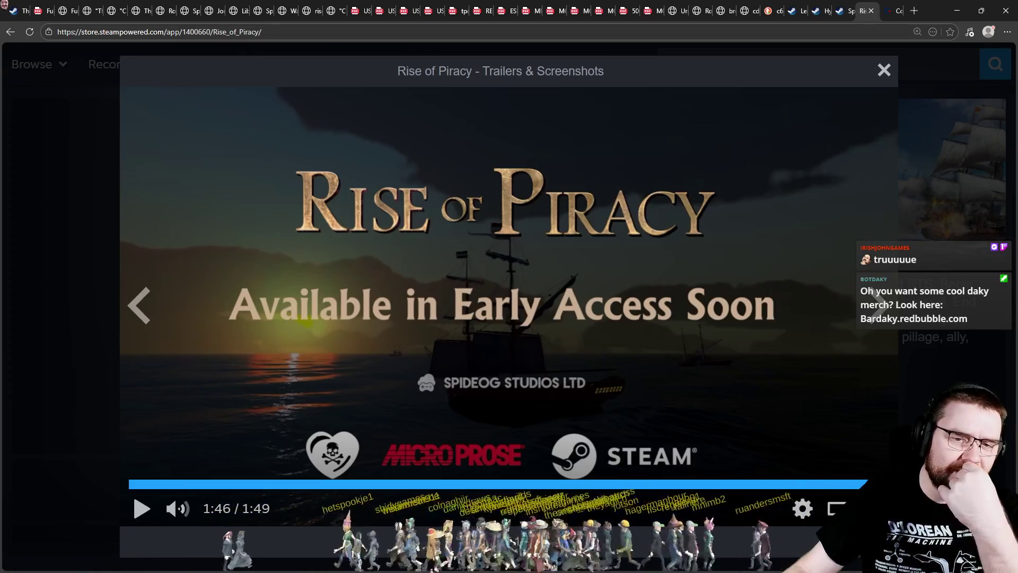
key("Escape")
- Play the second, 1:09-long Rise of Piracy trailer in the enlarged viewer
left_click(177, 496)
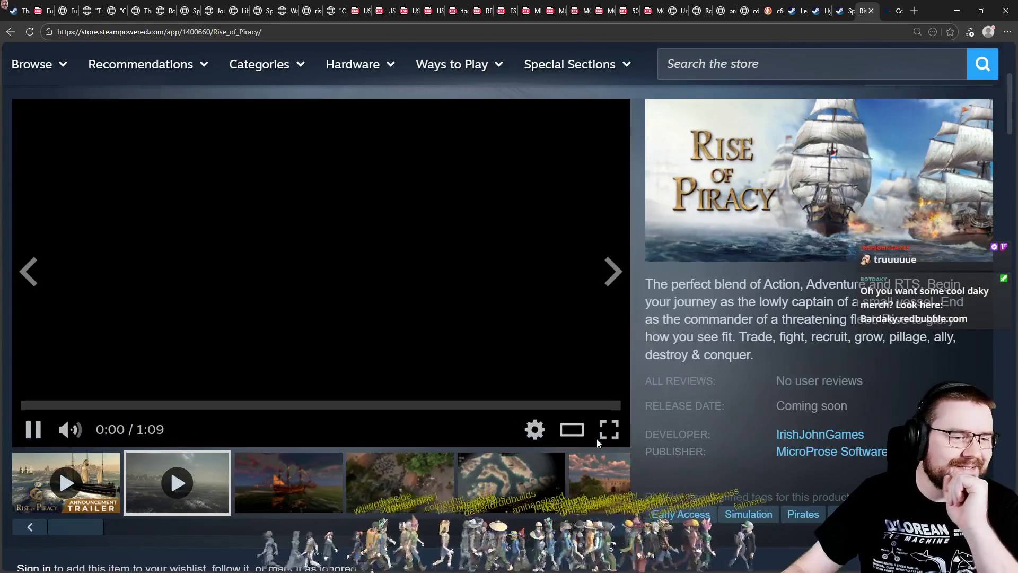
left_click(571, 433)
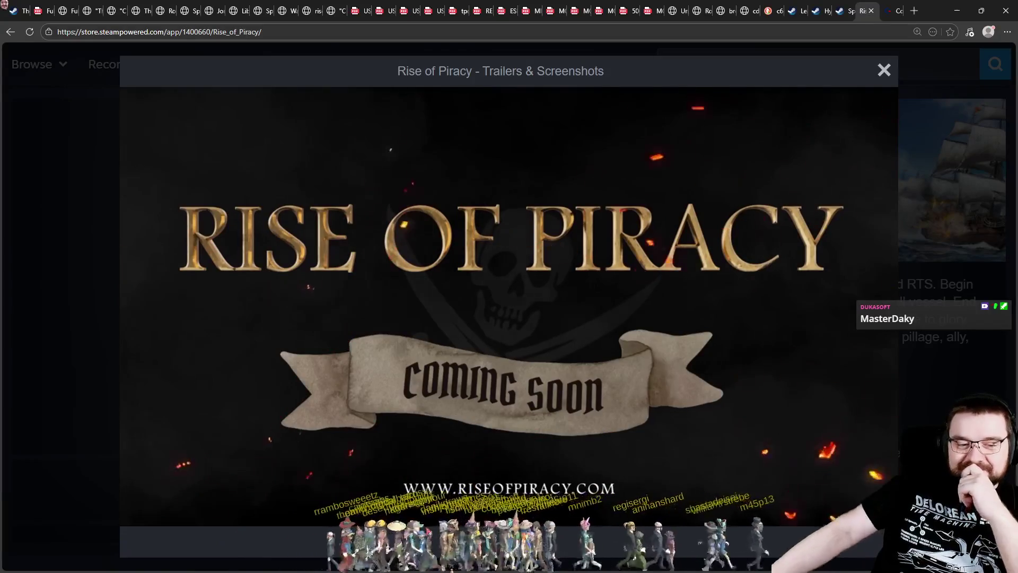
mouse_move(329, 403)
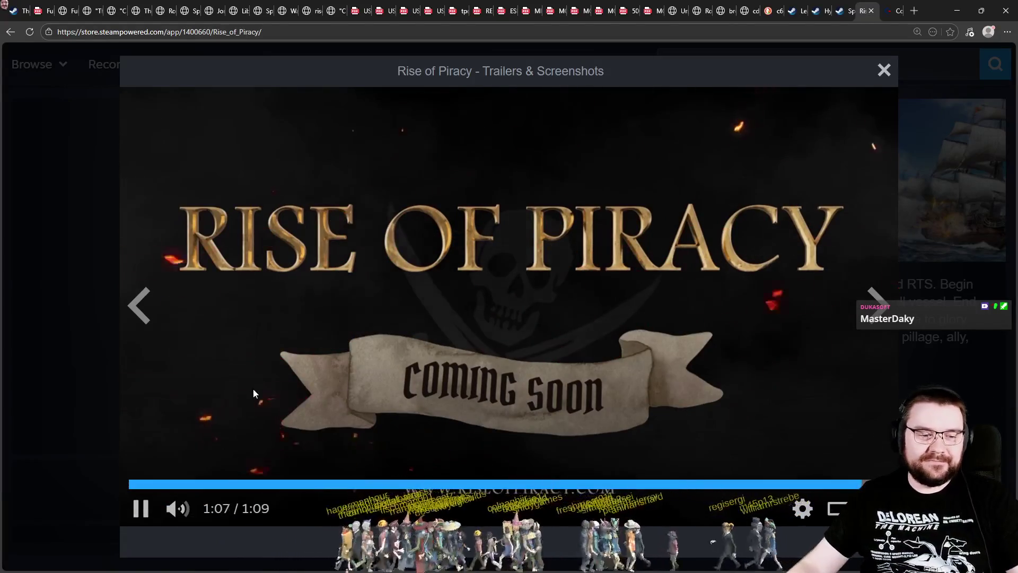
left_click(505, 406)
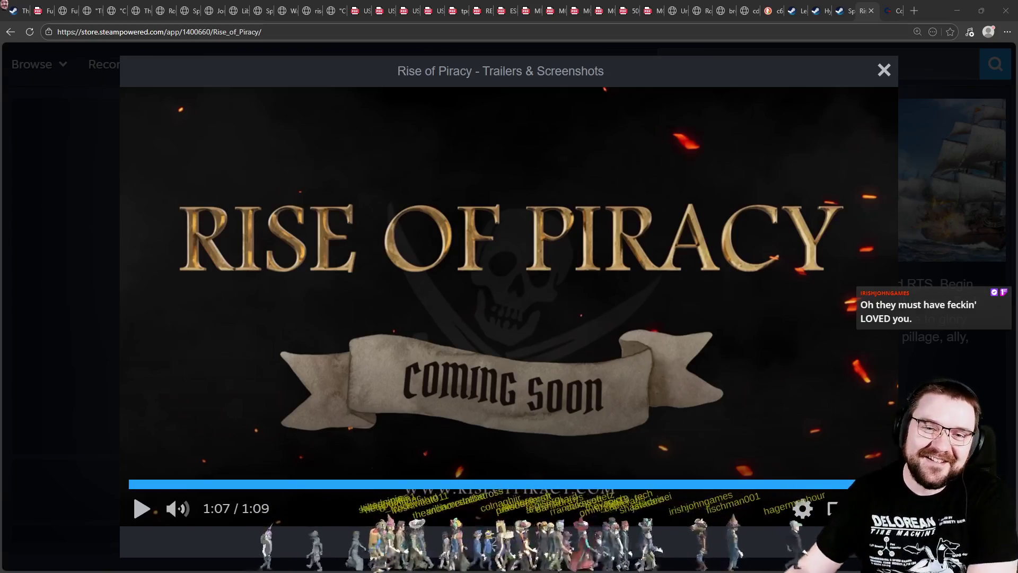
key("alt+Tab")
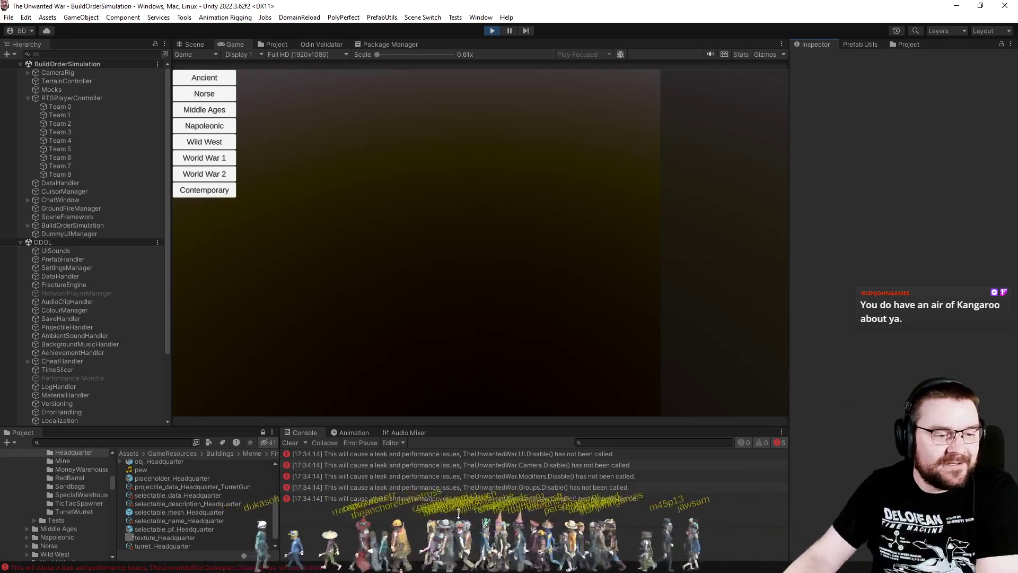
- Launch an Ancient-era Greece simulation on EtruscanHills with the first count set to 1
left_click(291, 443)
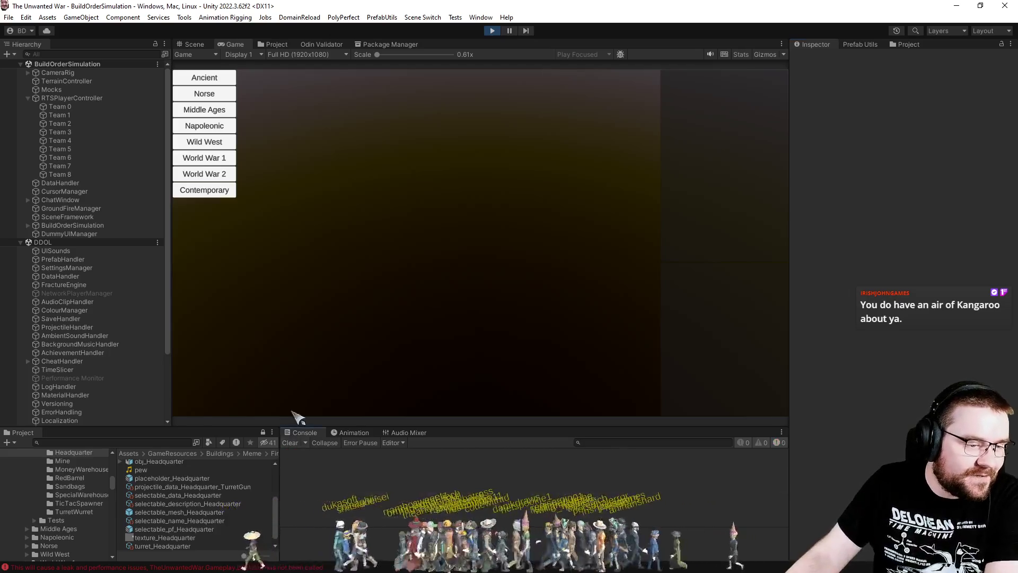
left_click(204, 77)
left_click(313, 109)
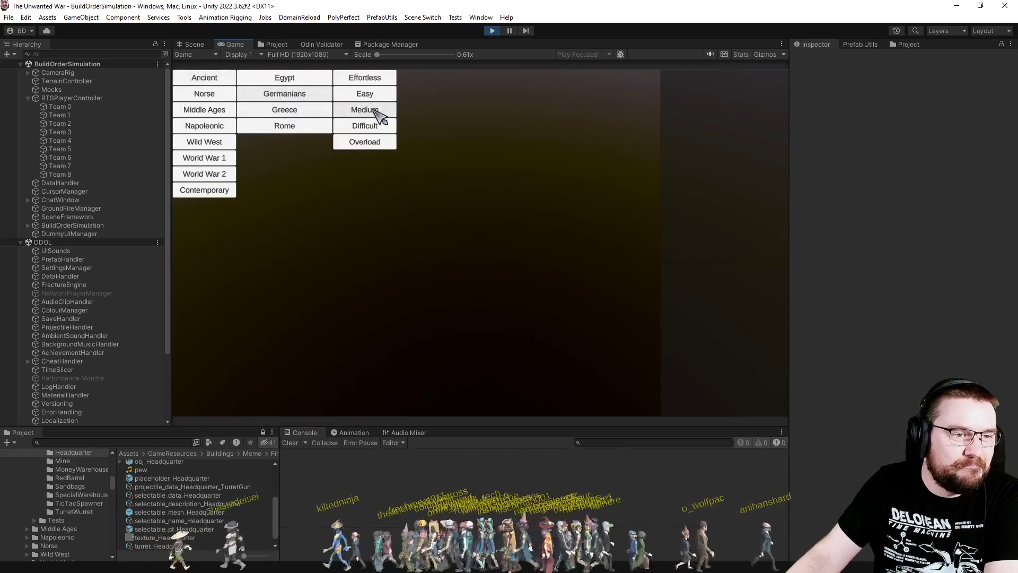
left_click(371, 93)
left_click(466, 80)
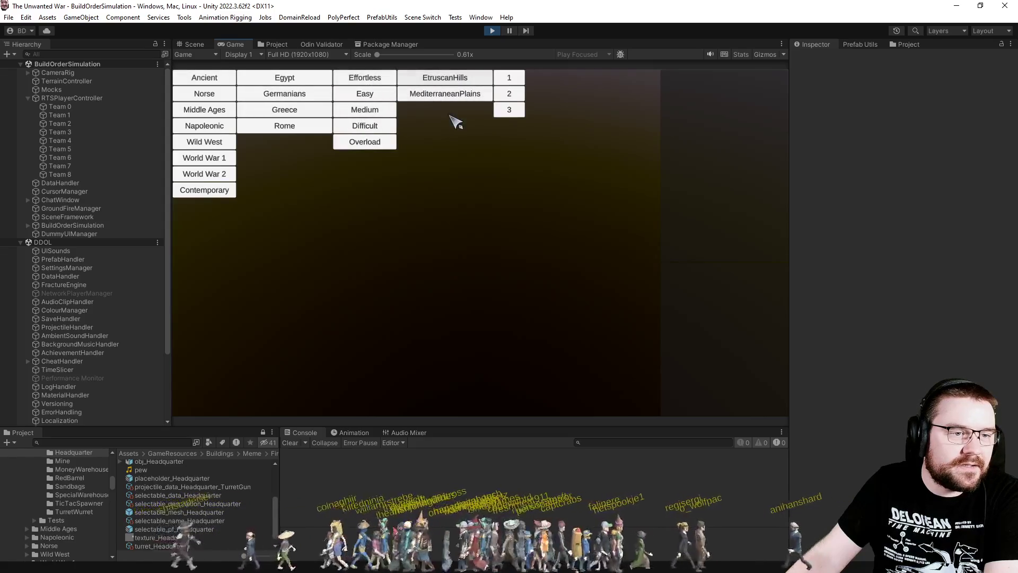
left_click(510, 79)
left_click(542, 78)
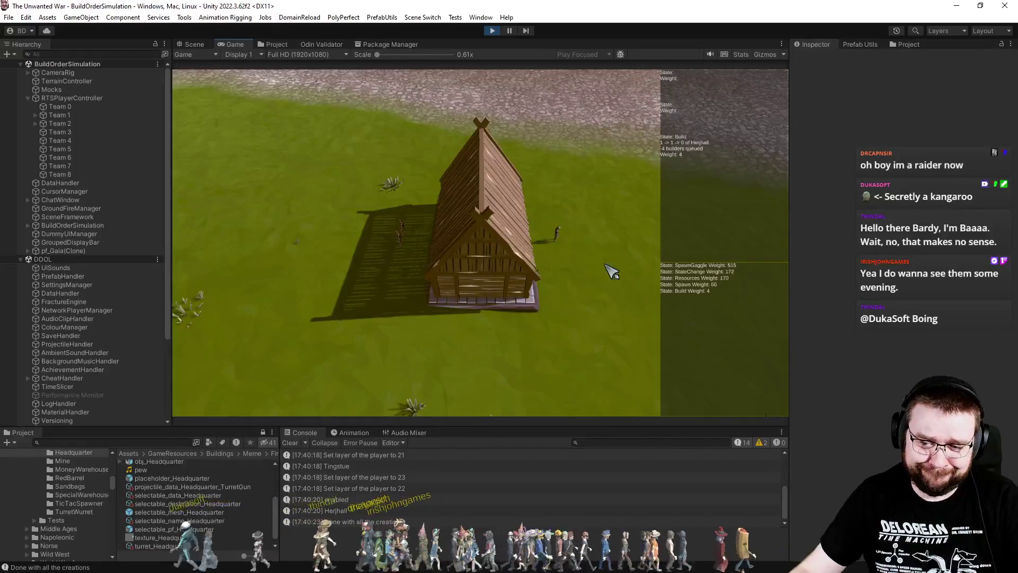
- Zoom out and pan right to see the AI's wooden house and new purple plot
scroll(609, 302, "down", 5)
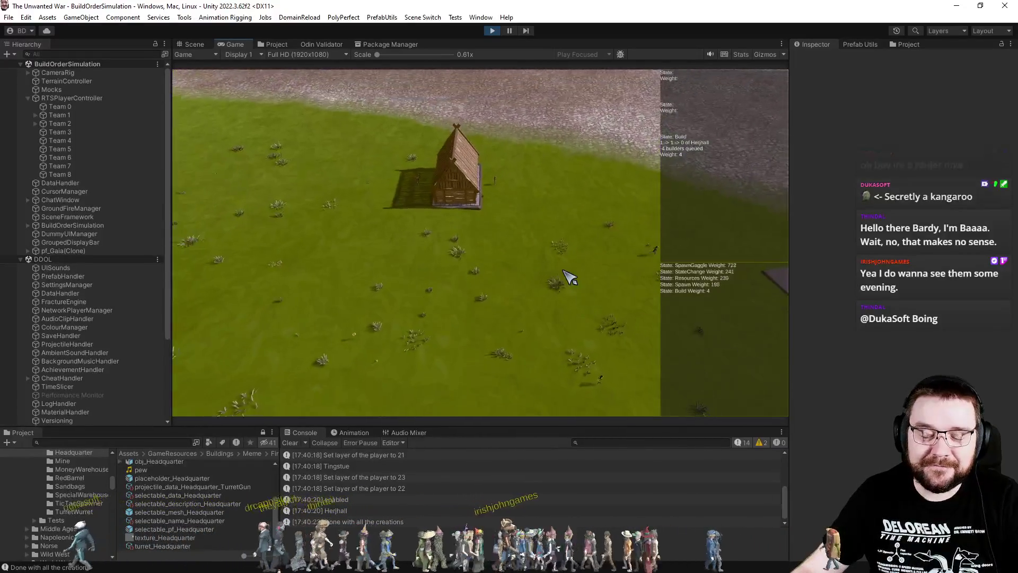
key("d")
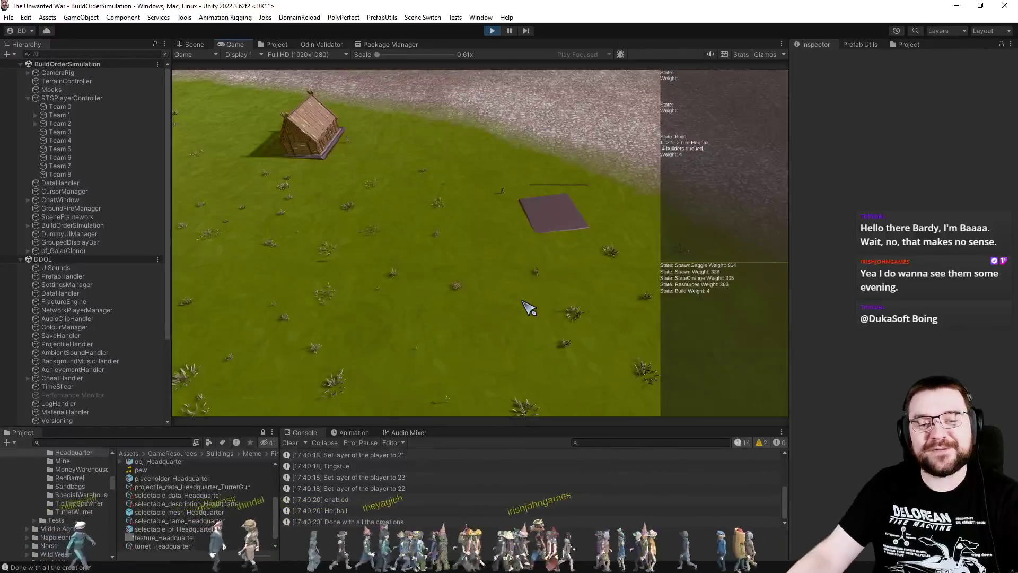
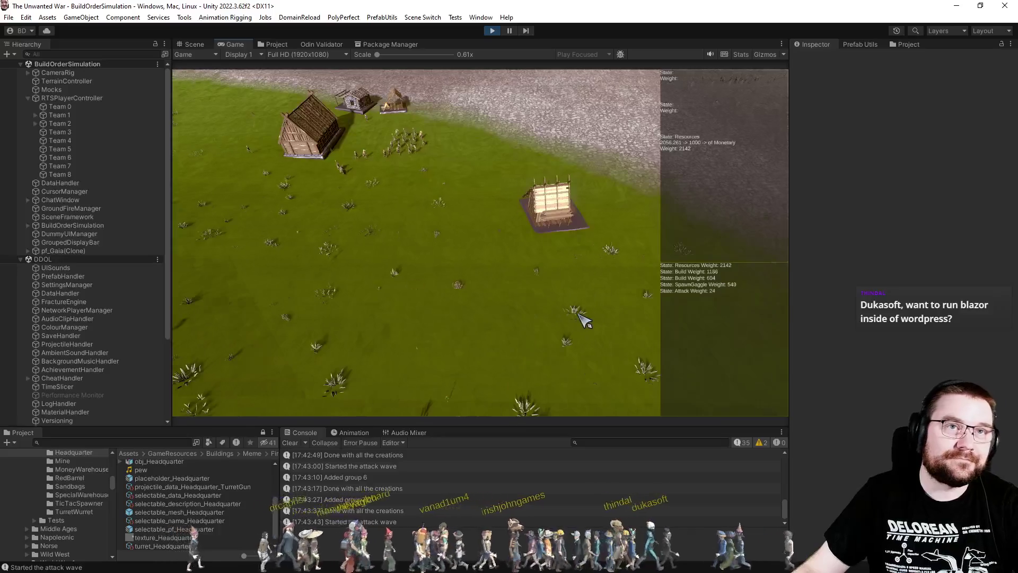
- Stop the running game and restart play mode
scroll(583, 319, "up", 2)
scroll(580, 319, "down", 2)
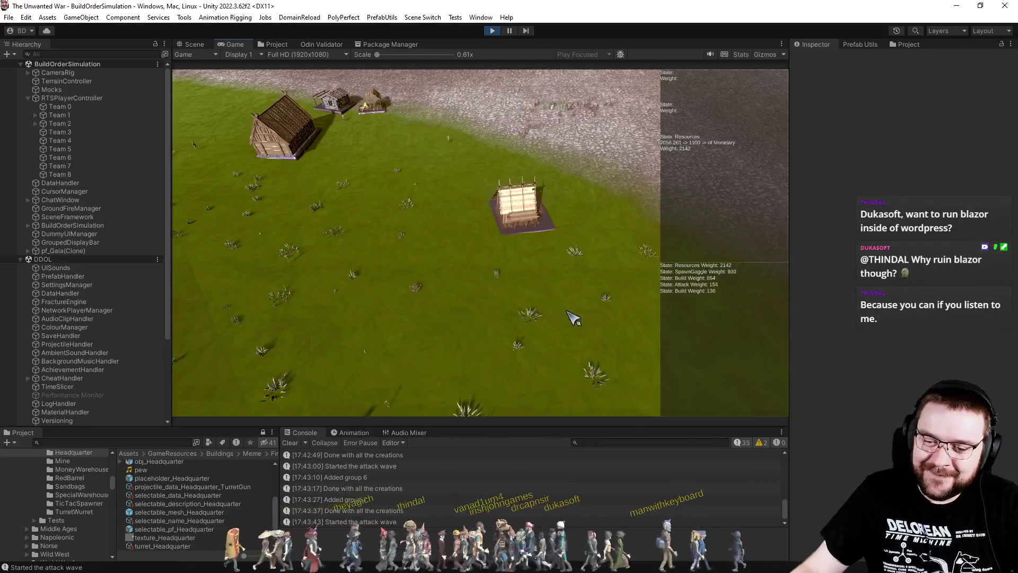
scroll(448, 239, "down", 2)
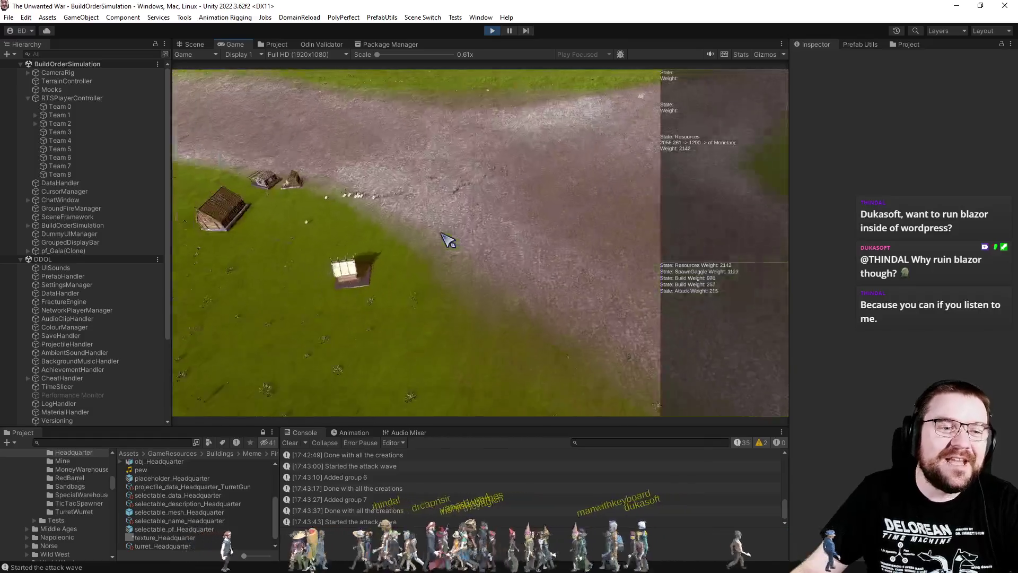
scroll(456, 233, "down", 1)
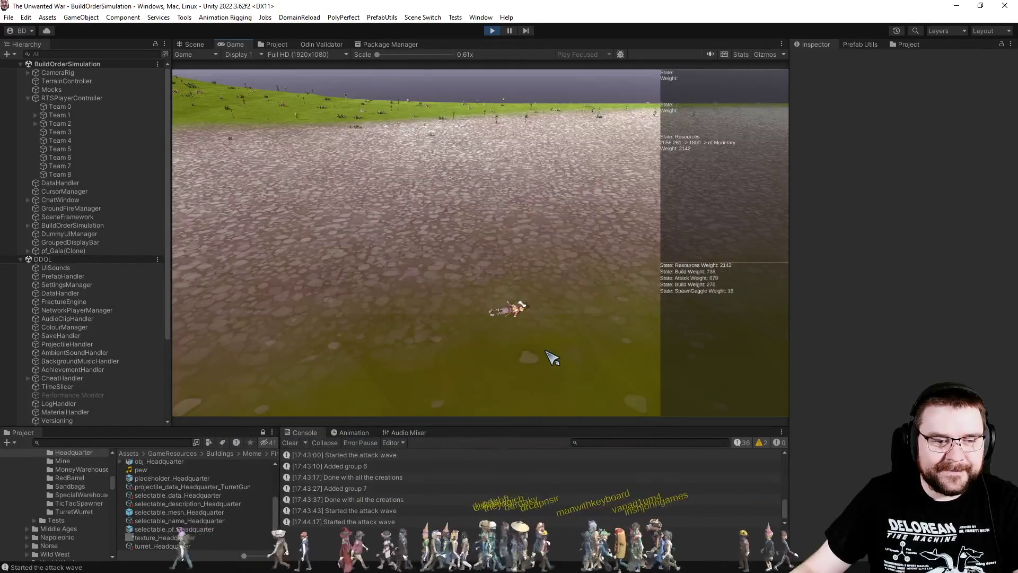
scroll(547, 347, "up", 3)
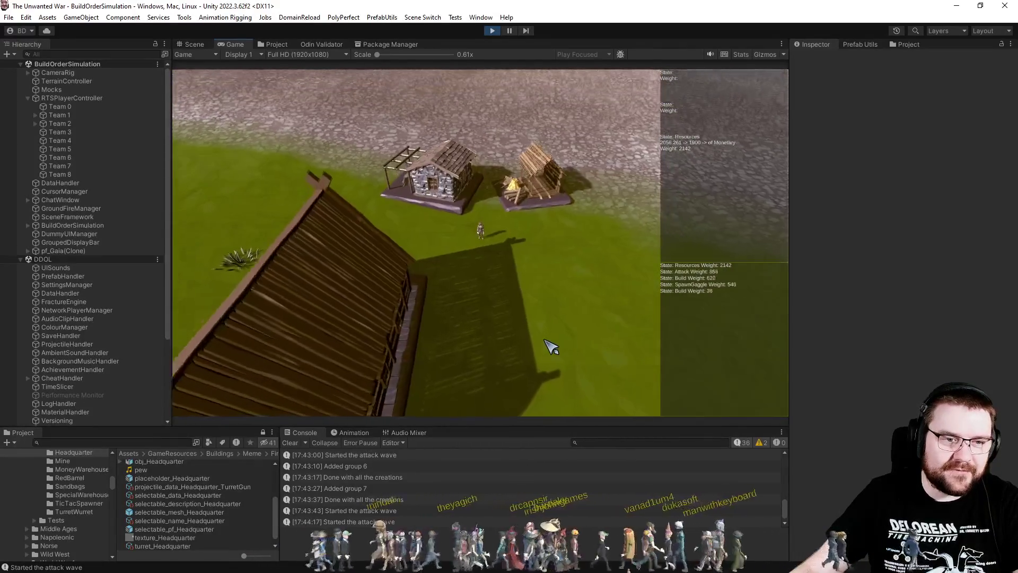
scroll(555, 349, "down", 3)
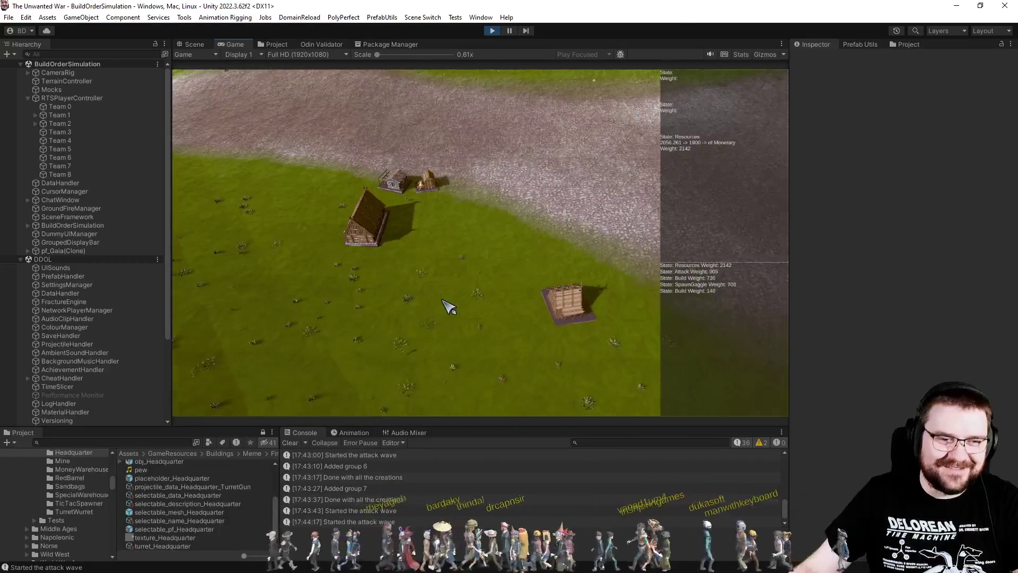
scroll(452, 324, "up", 3)
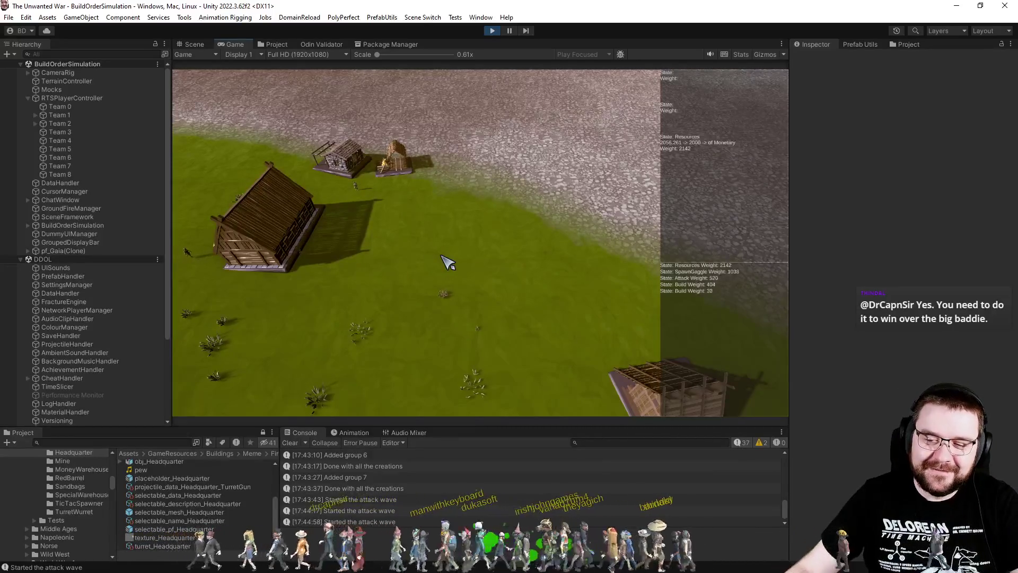
scroll(470, 222, "down", 2)
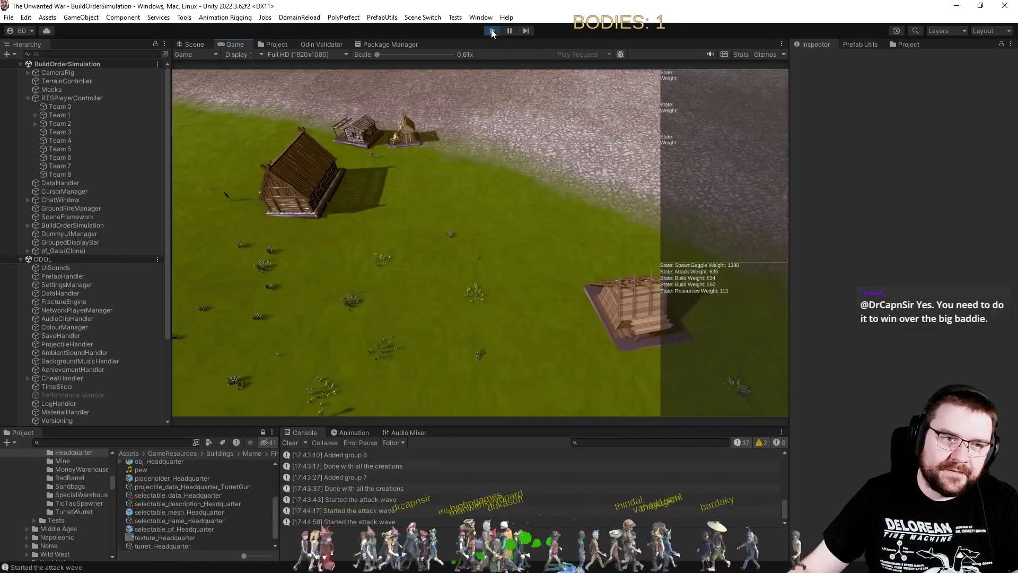
left_click(493, 32)
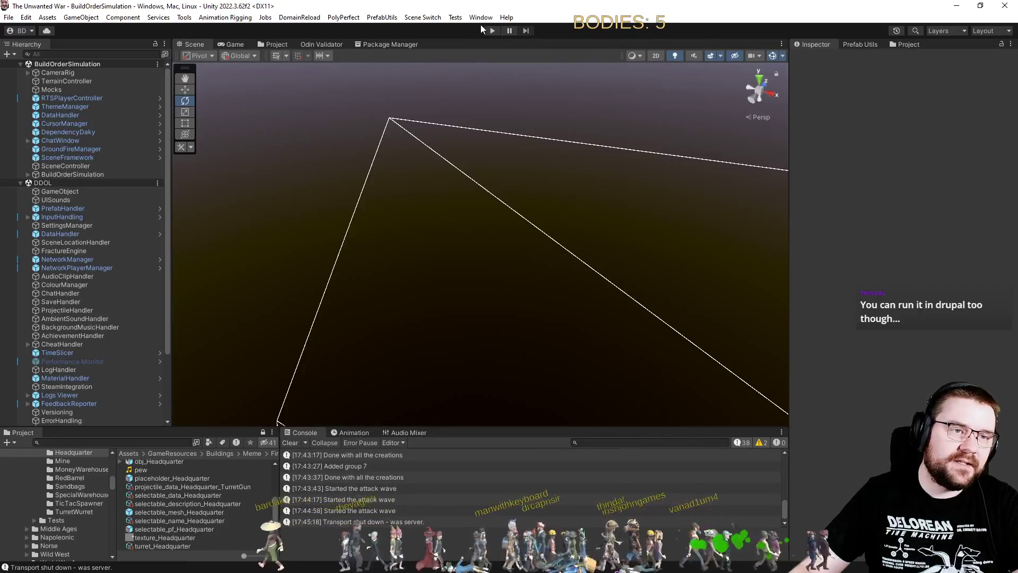
left_click(489, 31)
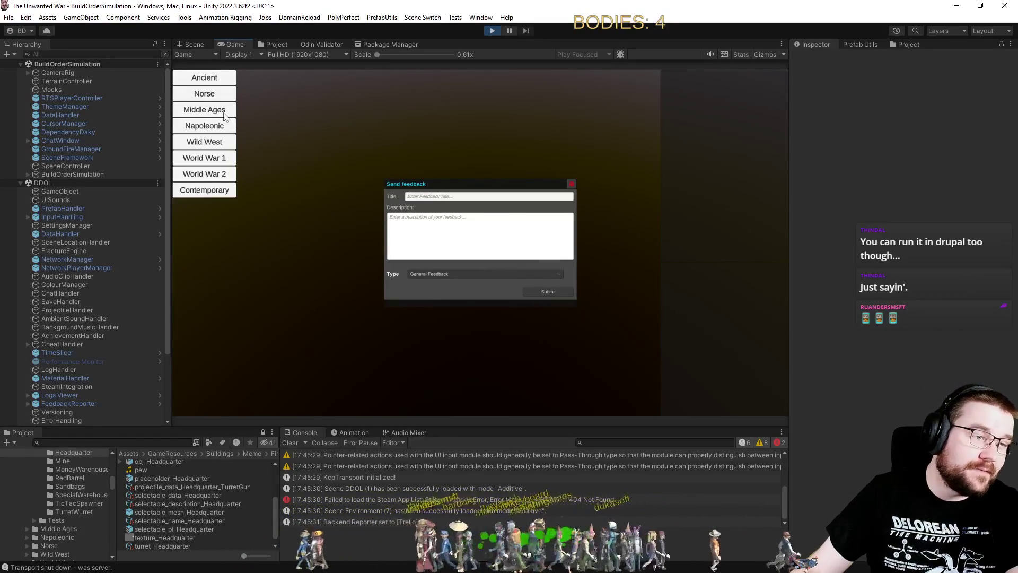
- Start a match as a Norse faction on Effortless difficulty from the game menu
left_click(223, 96)
left_click(295, 93)
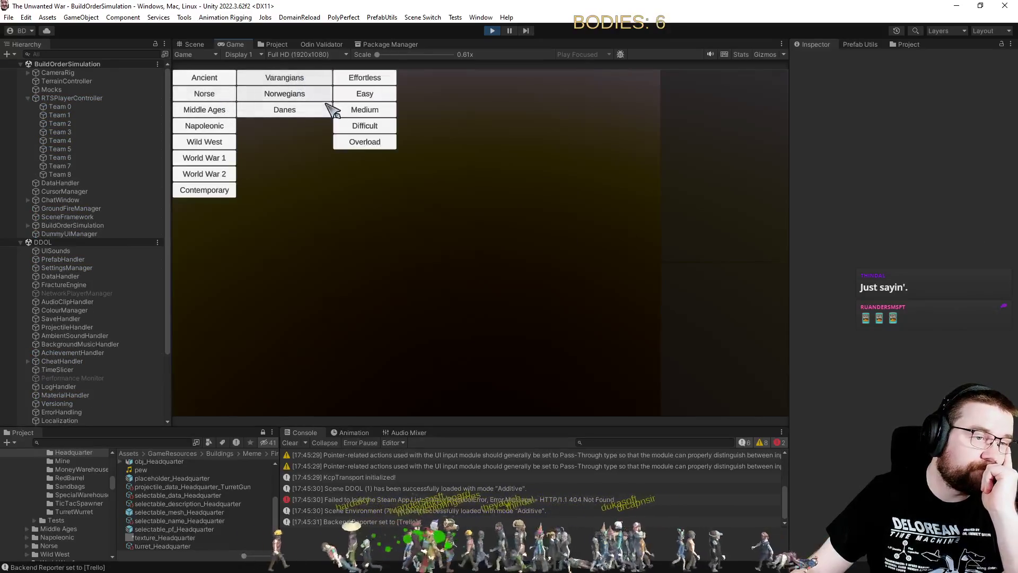
left_click(379, 80)
left_click(466, 78)
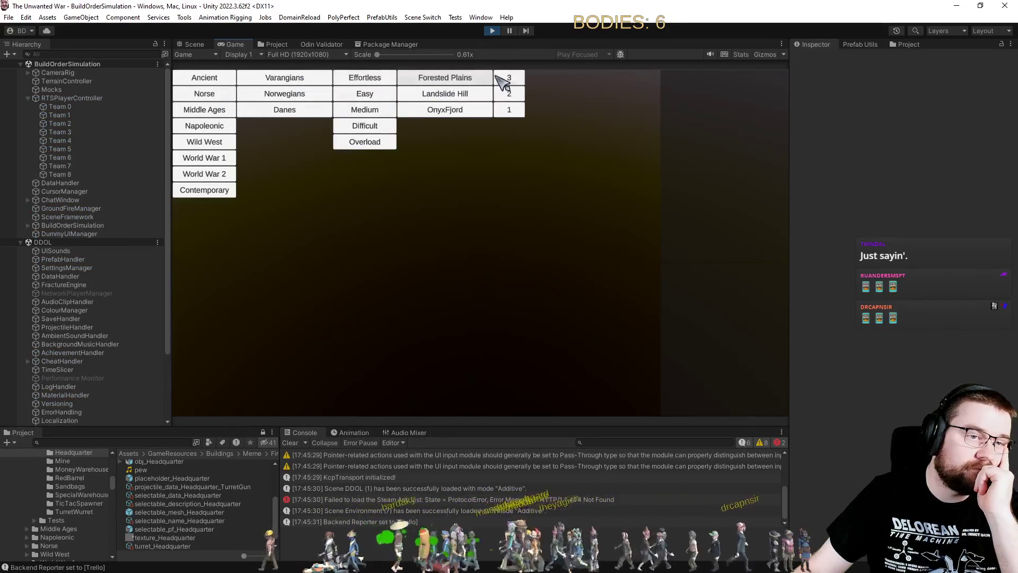
left_click(505, 80)
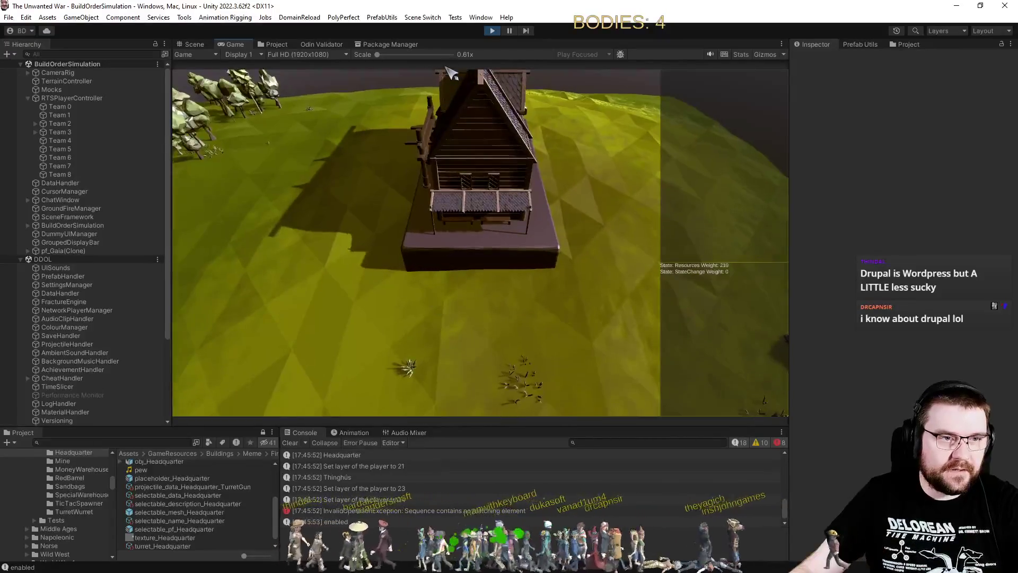
- Restart play mode and launch a Danes match on Effortless on Forested Plains
left_click(492, 31)
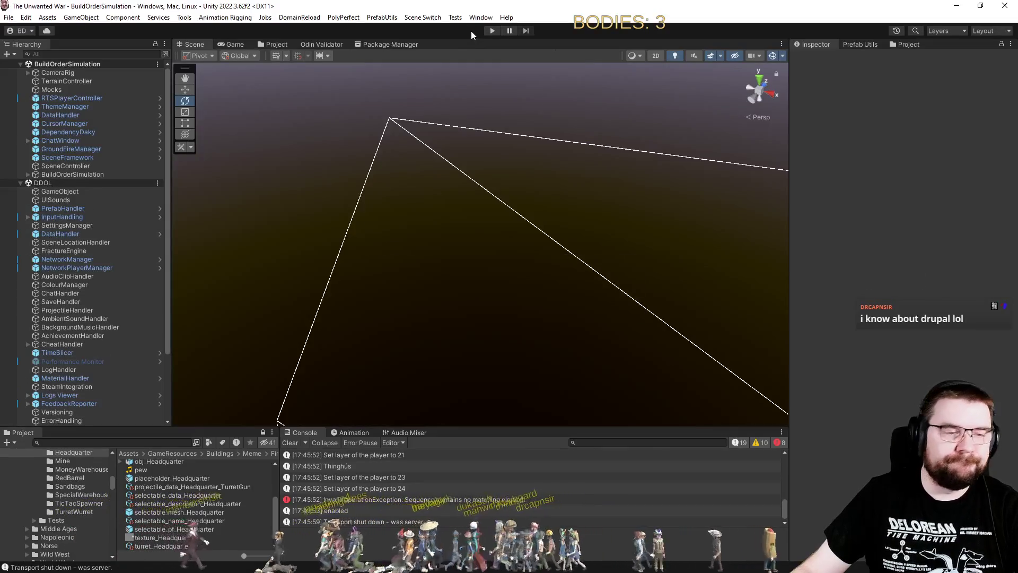
left_click(491, 30)
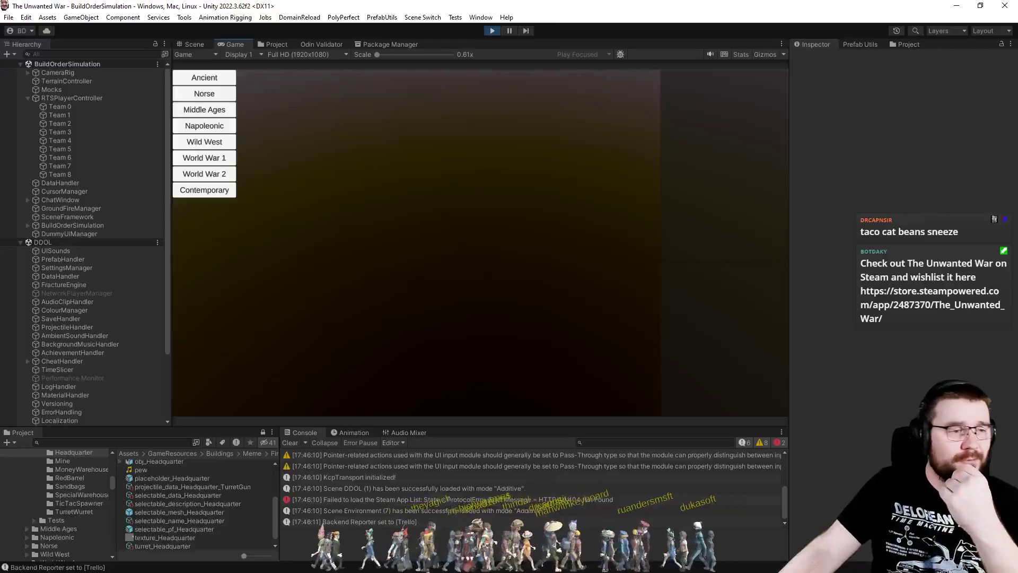
left_click(222, 93)
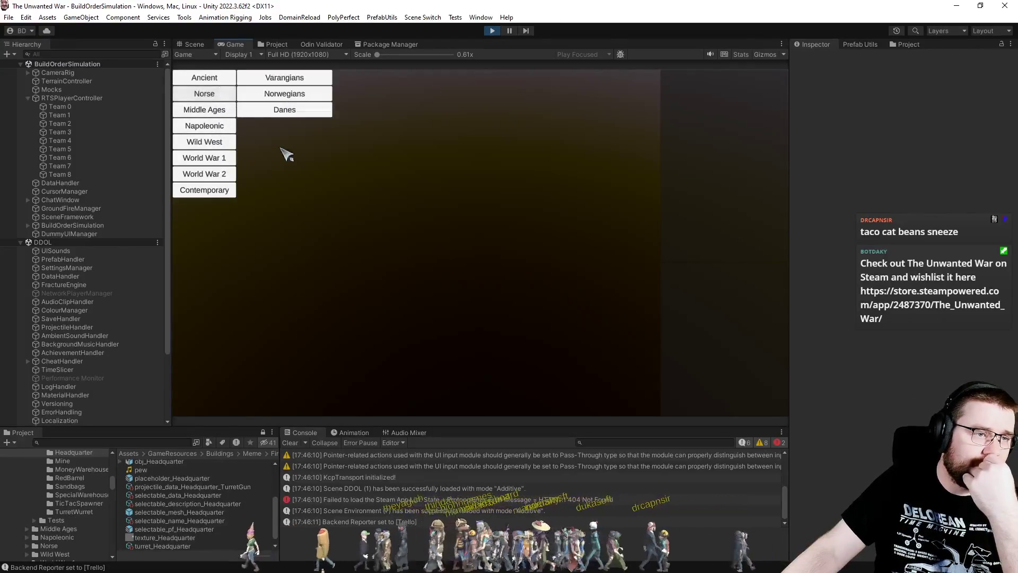
left_click(321, 109)
left_click(371, 80)
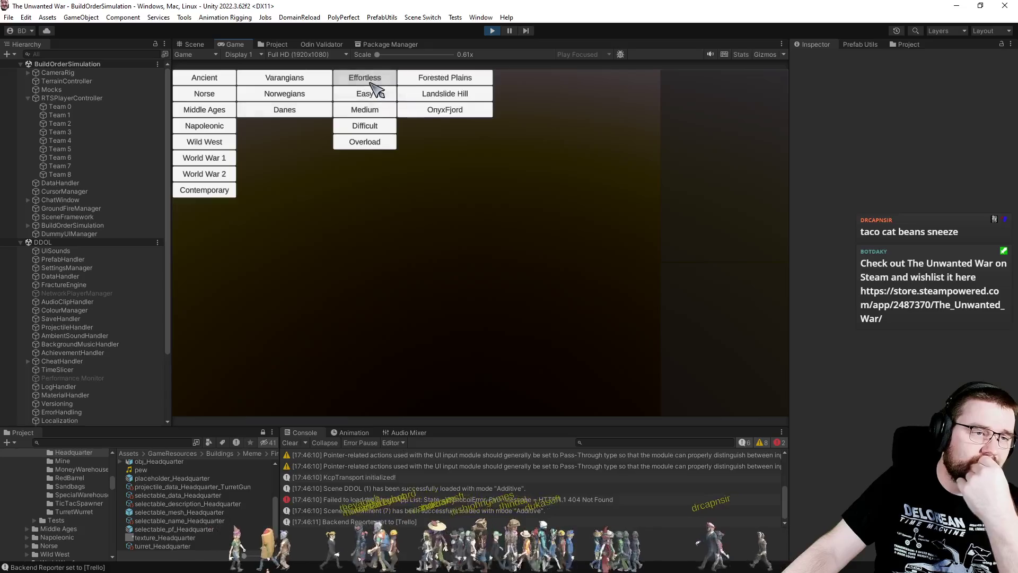
left_click(425, 80)
left_click(509, 79)
left_click(558, 78)
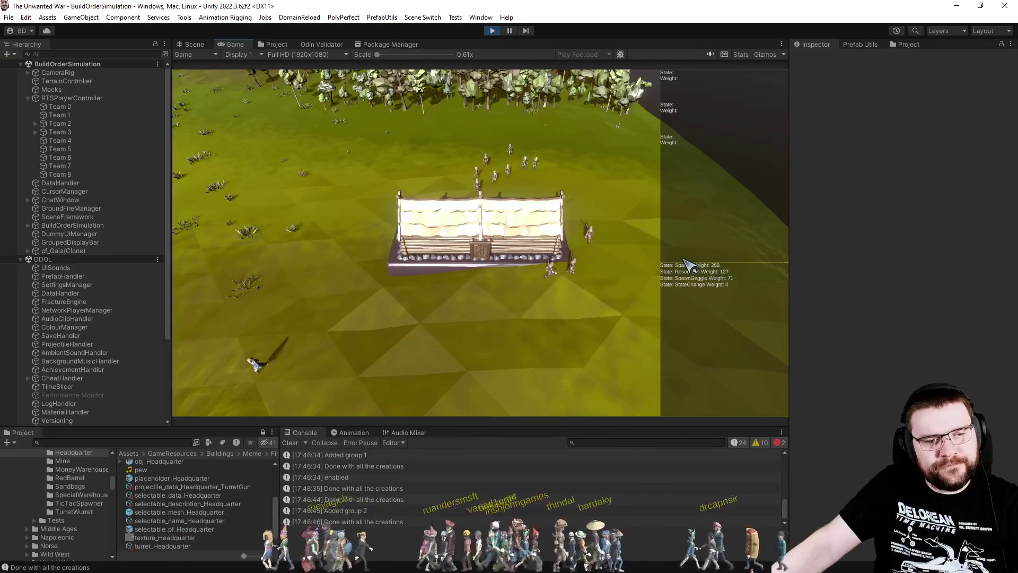
key("e")
key("q")
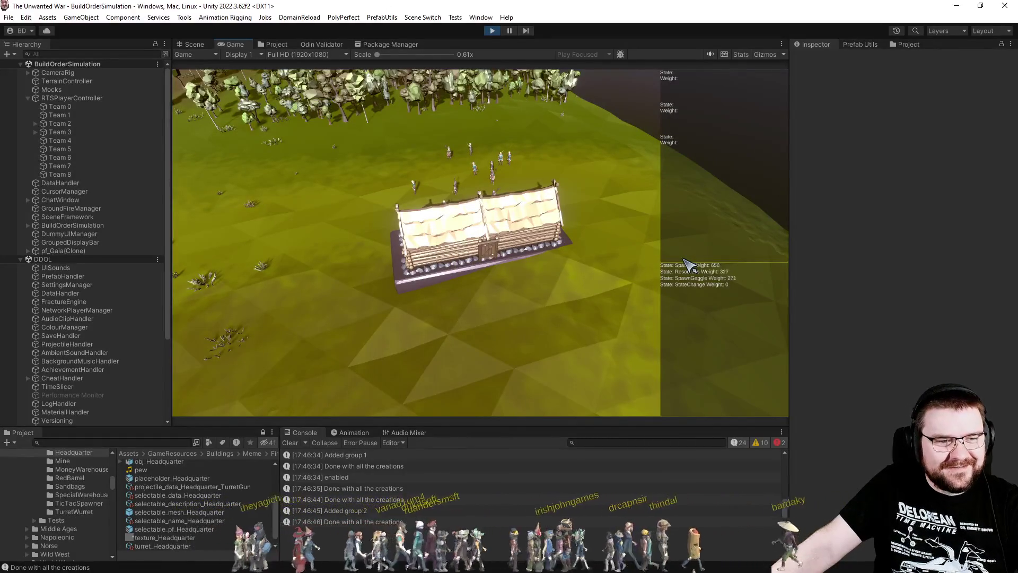
key("e")
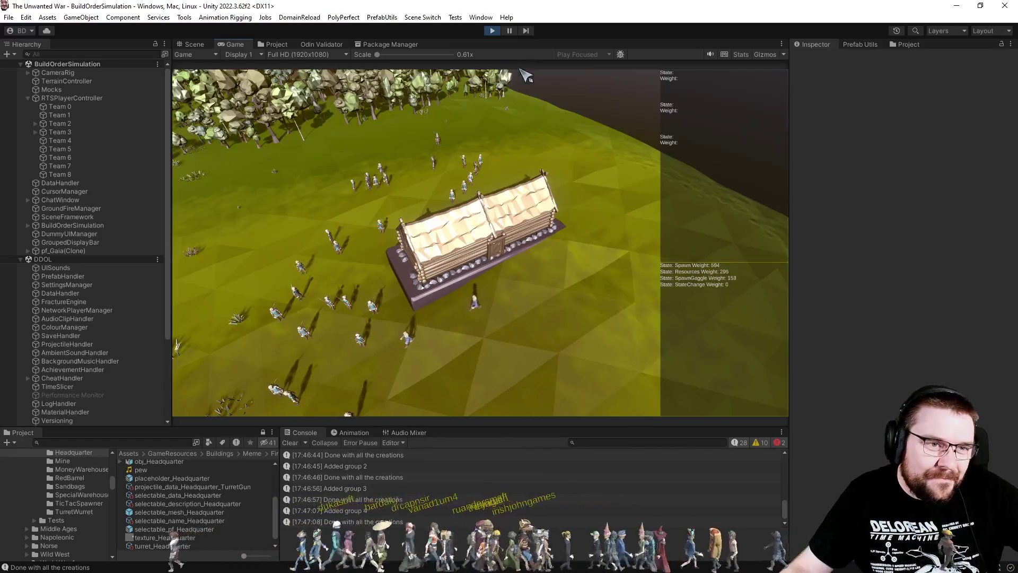
left_click(527, 32)
- Advance the paused Danes match six single frames in the Game view, then exit play mode
key("ctrl+1")
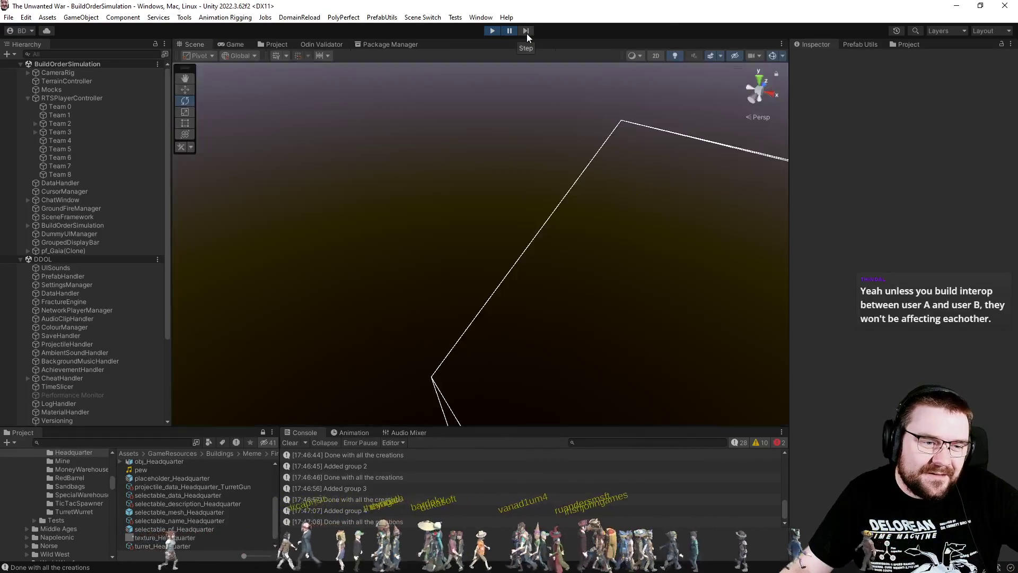
left_click(224, 42)
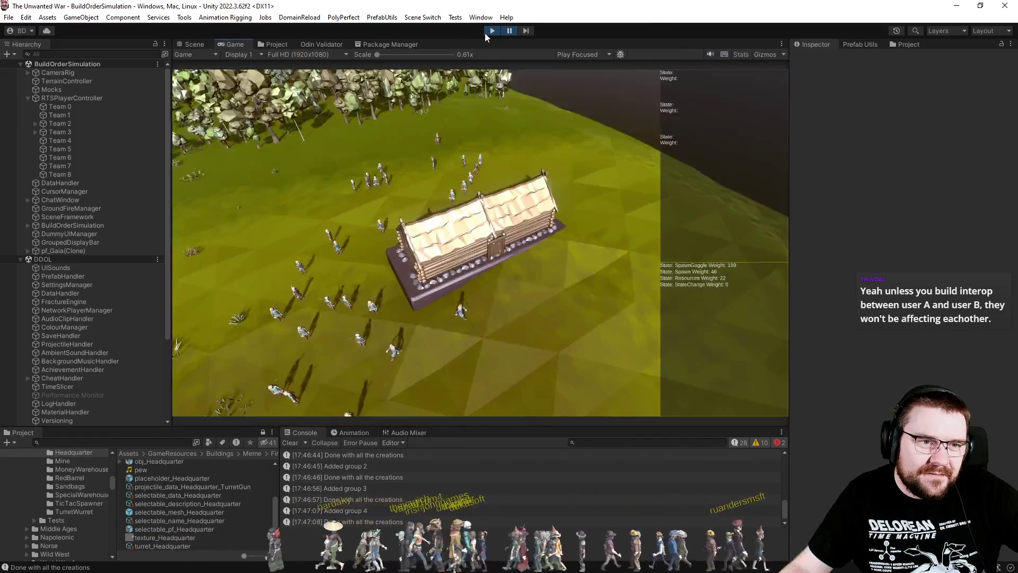
left_click(526, 31)
left_click(527, 31)
left_click(527, 31)
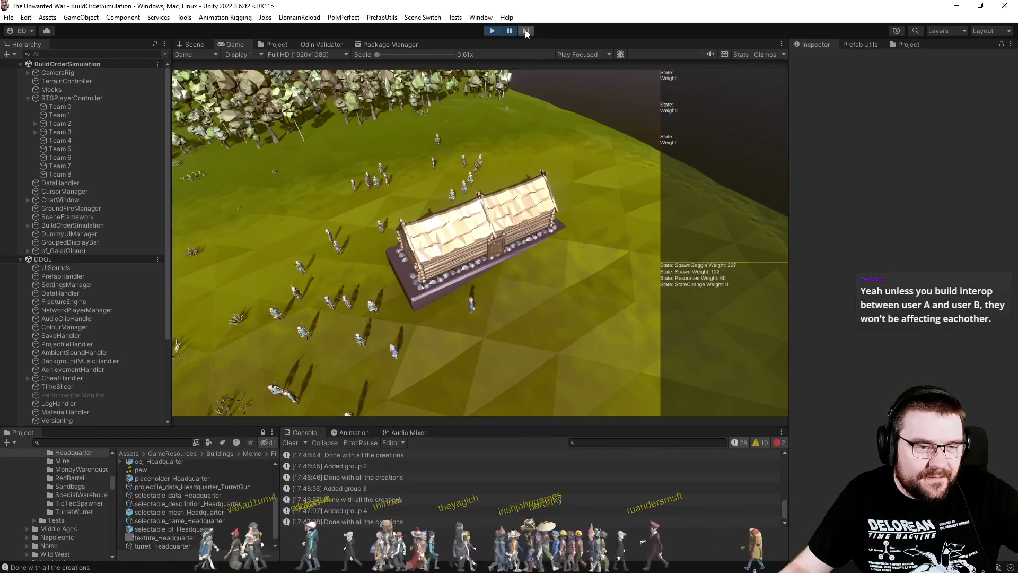
left_click(525, 31)
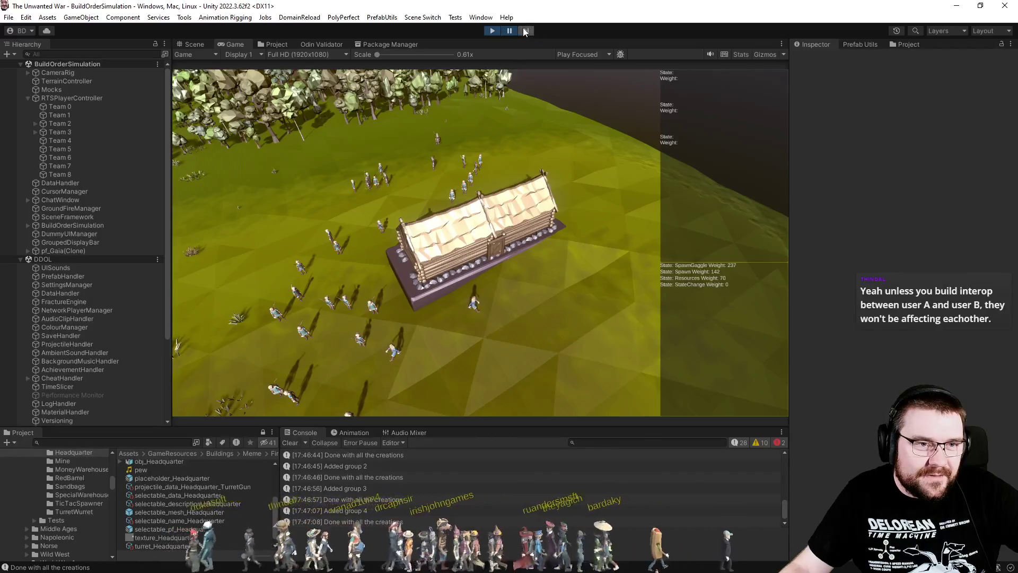
left_click(525, 31)
left_click(525, 31)
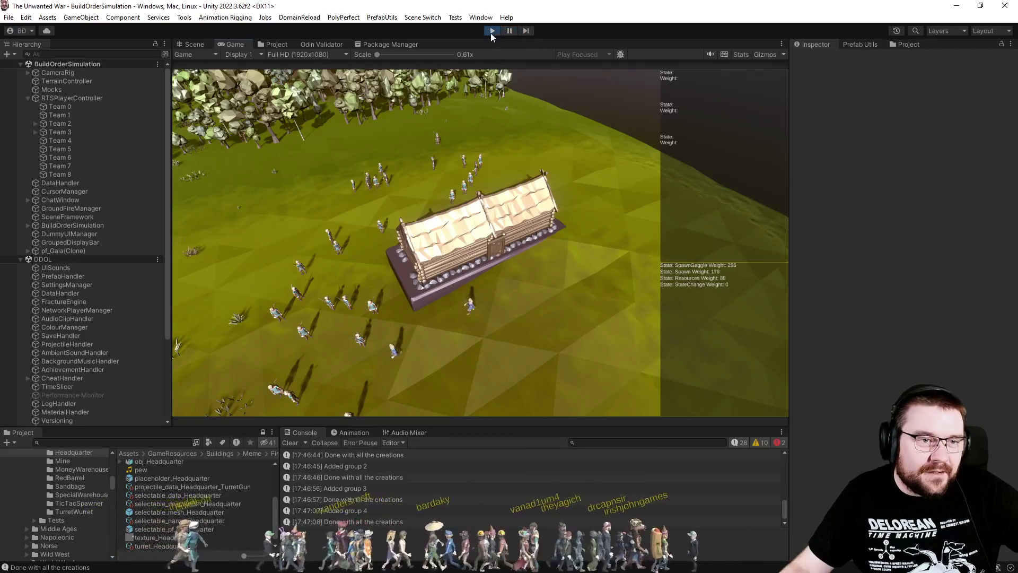
left_click(491, 32)
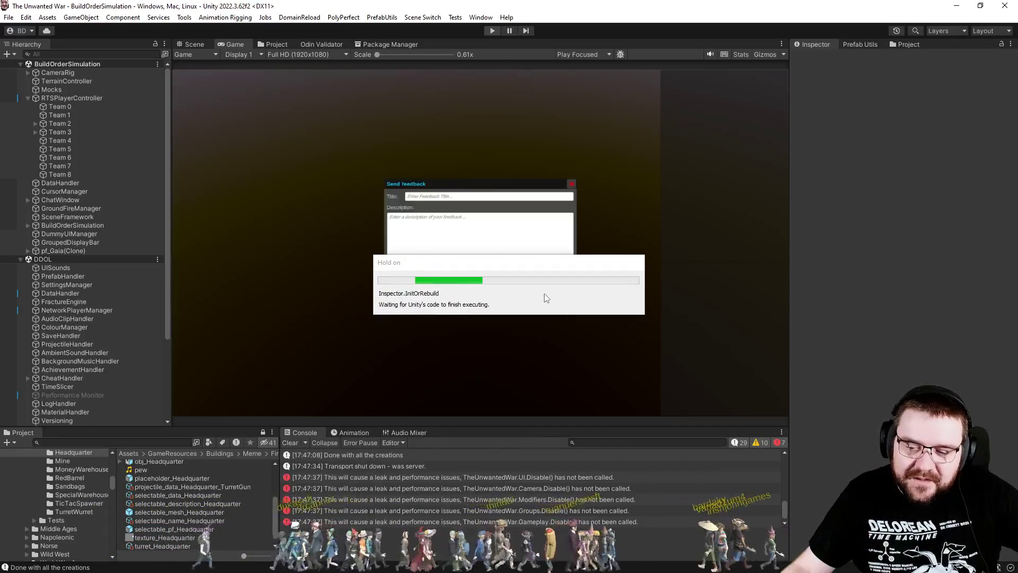
- Clear the console and launch a Middle Ages English match on Effortless, ForestAmbush, options 1 and 2
left_click(291, 442)
left_click(492, 31)
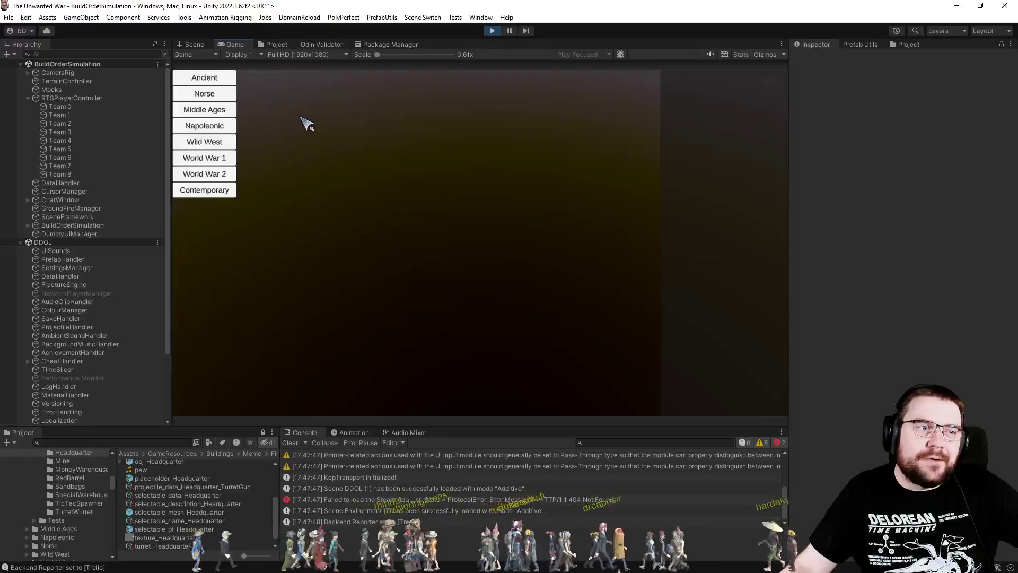
left_click(214, 109)
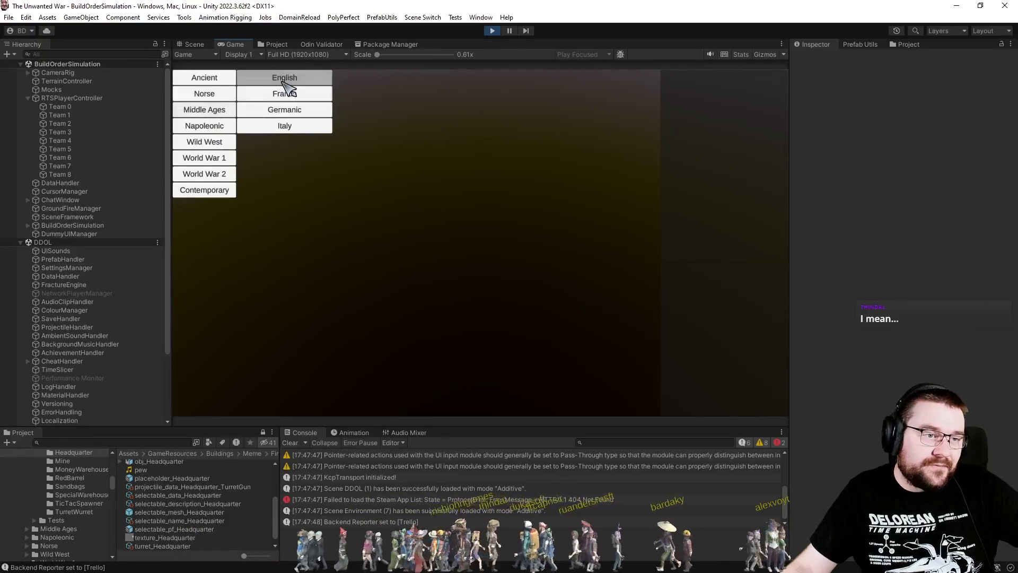
left_click(284, 81)
left_click(371, 79)
left_click(441, 79)
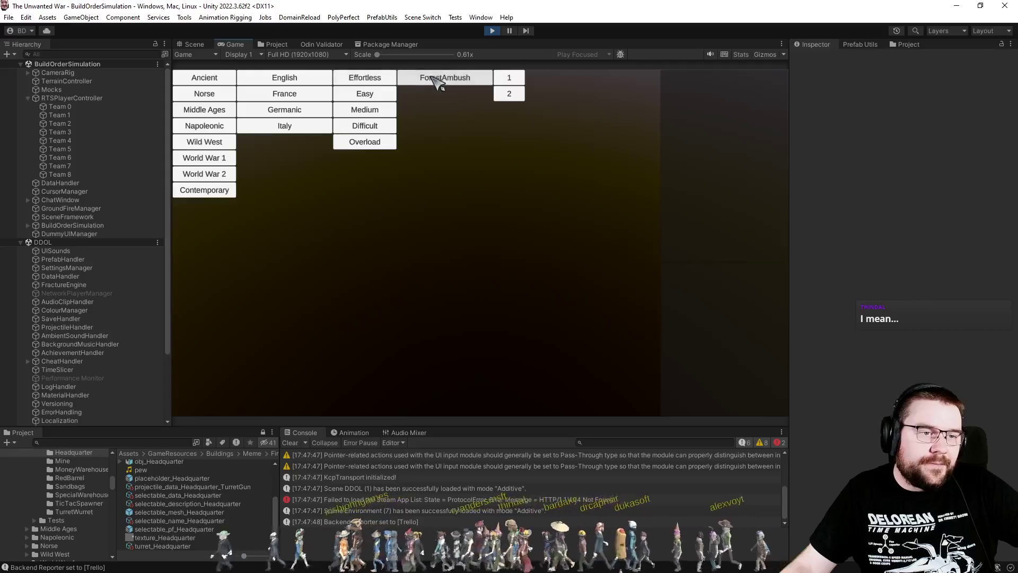
left_click(510, 80)
left_click(534, 80)
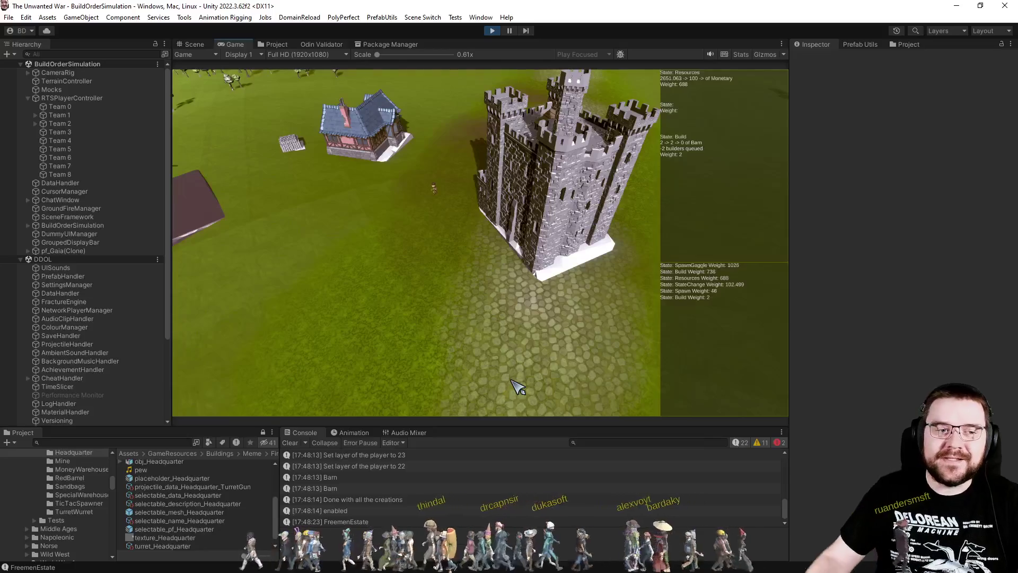
scroll(573, 257, "down", 3)
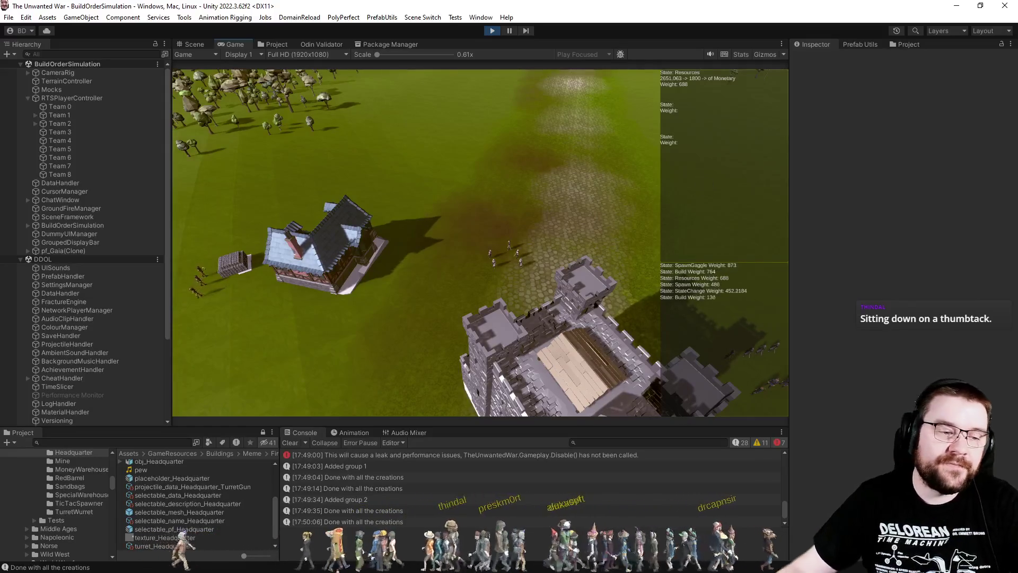
scroll(573, 260, "down", 3)
scroll(510, 355, "up", 3)
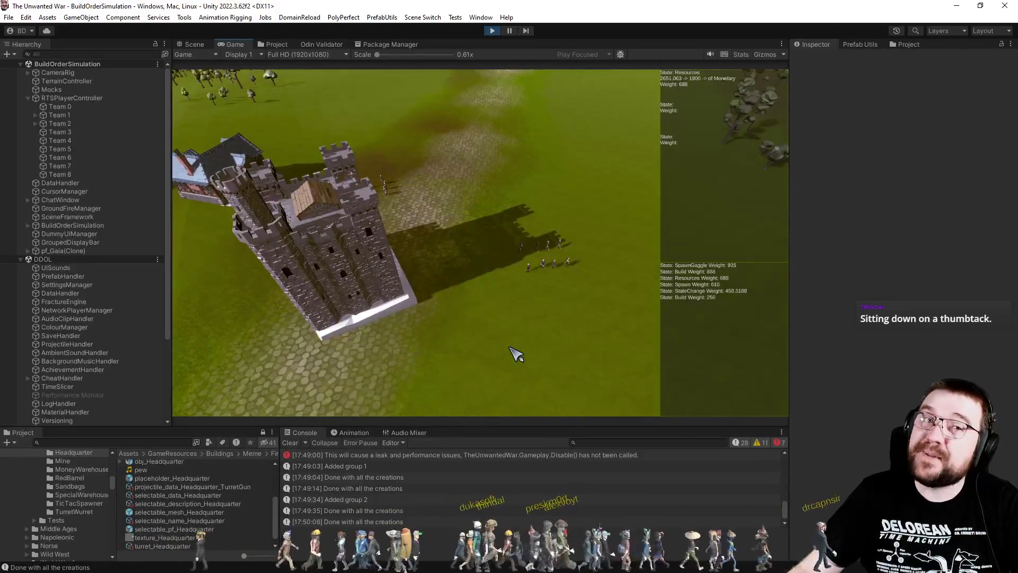
scroll(514, 354, "down", 3)
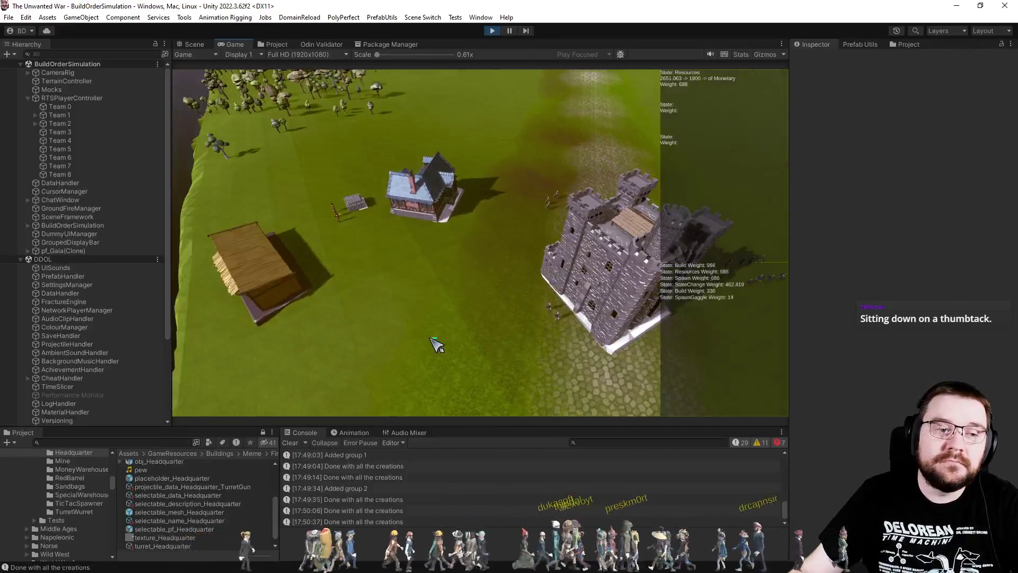
scroll(419, 345, "up", 3)
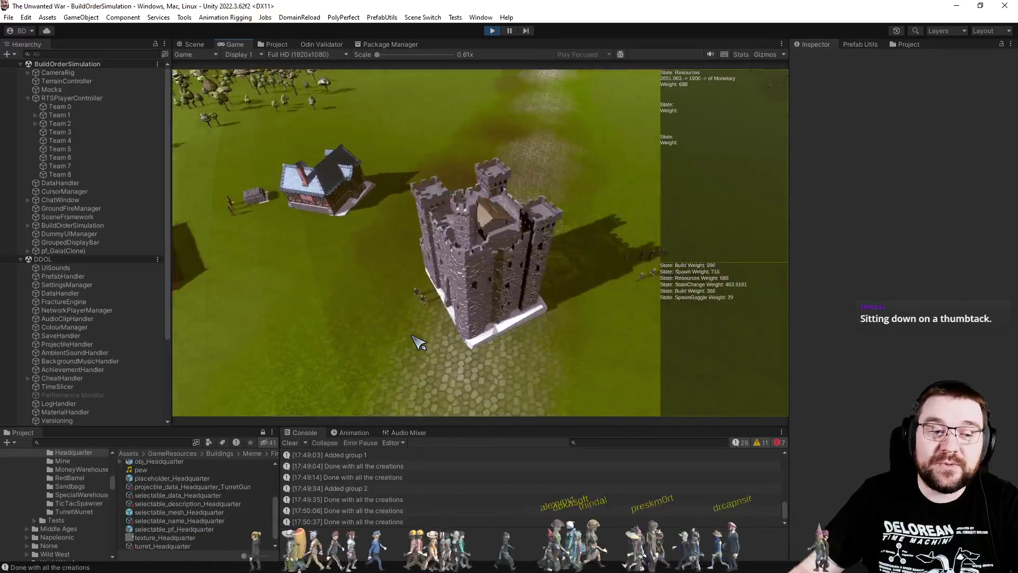
scroll(562, 239, "up", 3)
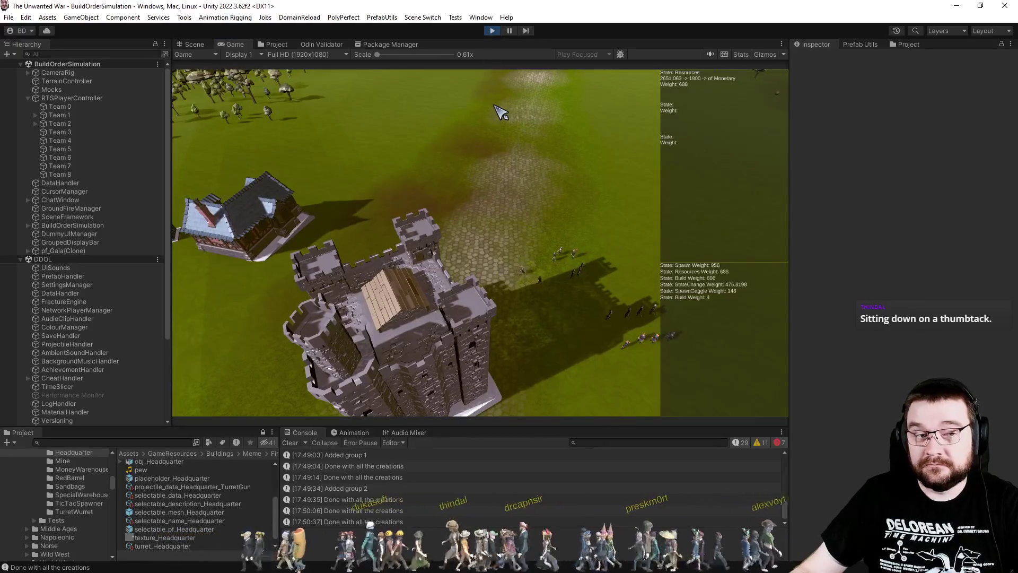
- Restart play mode and launch a Napoleonic British Empire match from the start menu
left_click(492, 31)
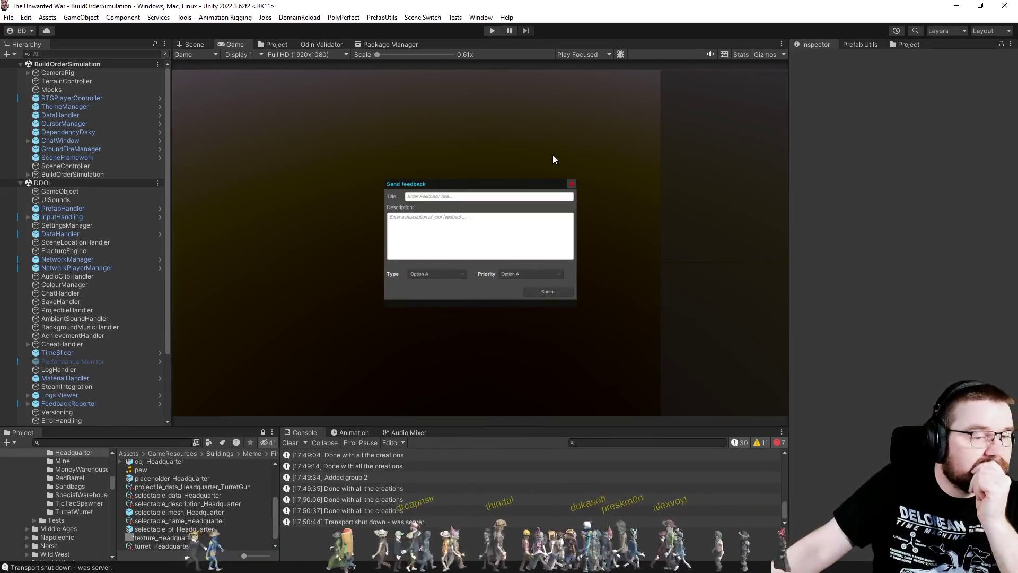
left_click(492, 32)
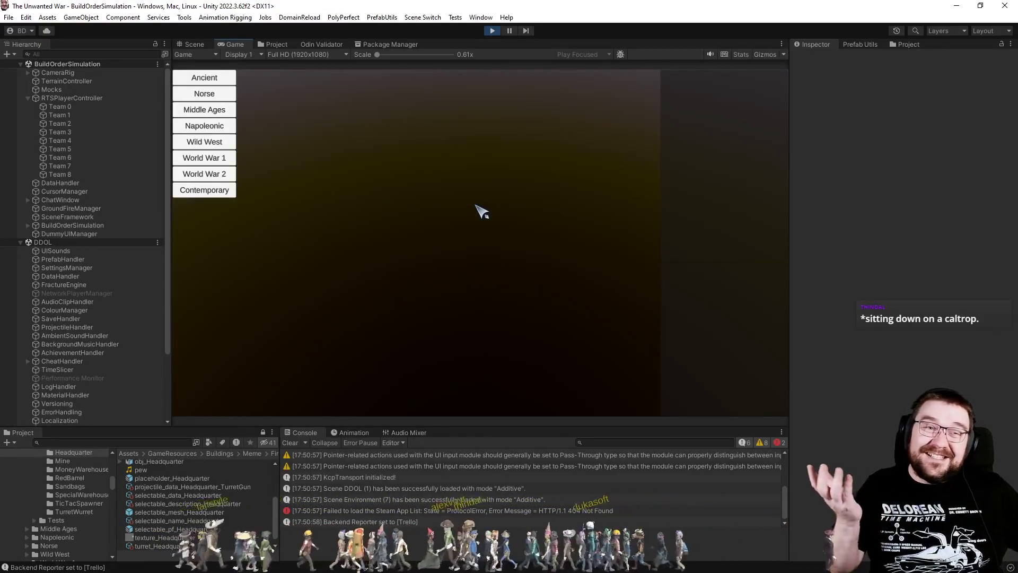
left_click(228, 128)
left_click(305, 80)
left_click(384, 79)
left_click(419, 77)
left_click(508, 77)
left_click(536, 79)
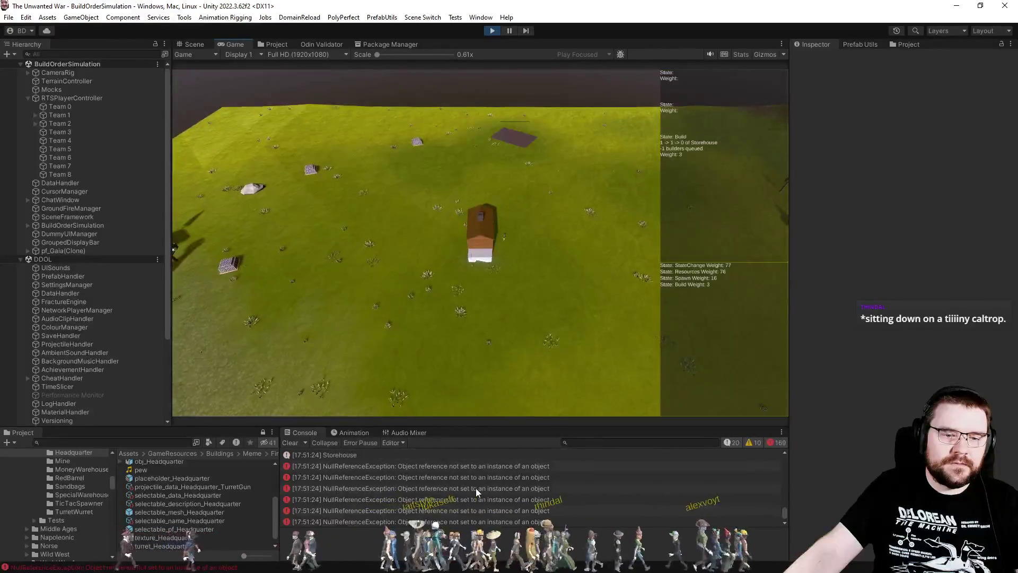
- Inspect a NullReferenceException's details, glancing at the code in Visual Studio
left_click(475, 492)
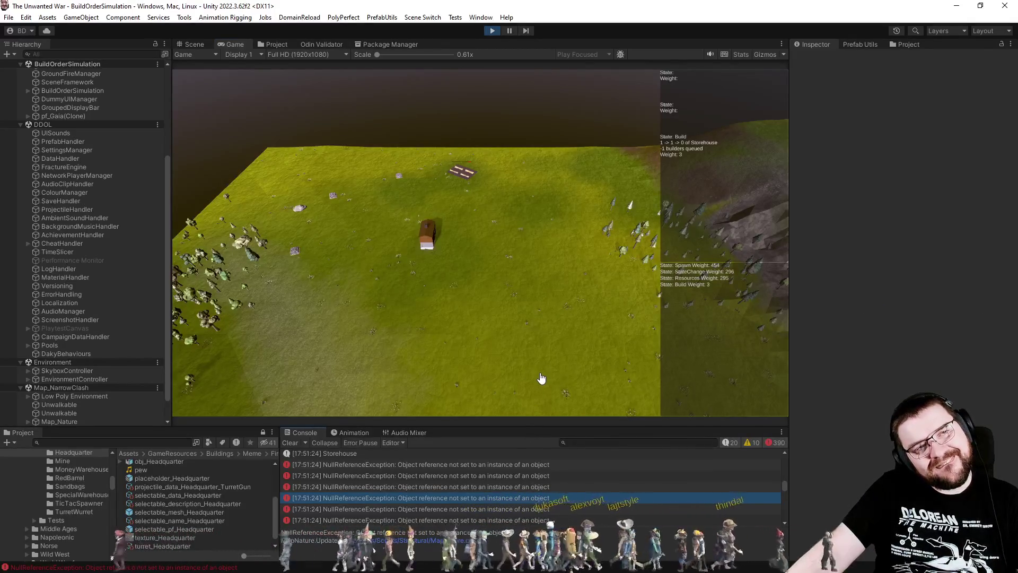
key("alt+Tab")
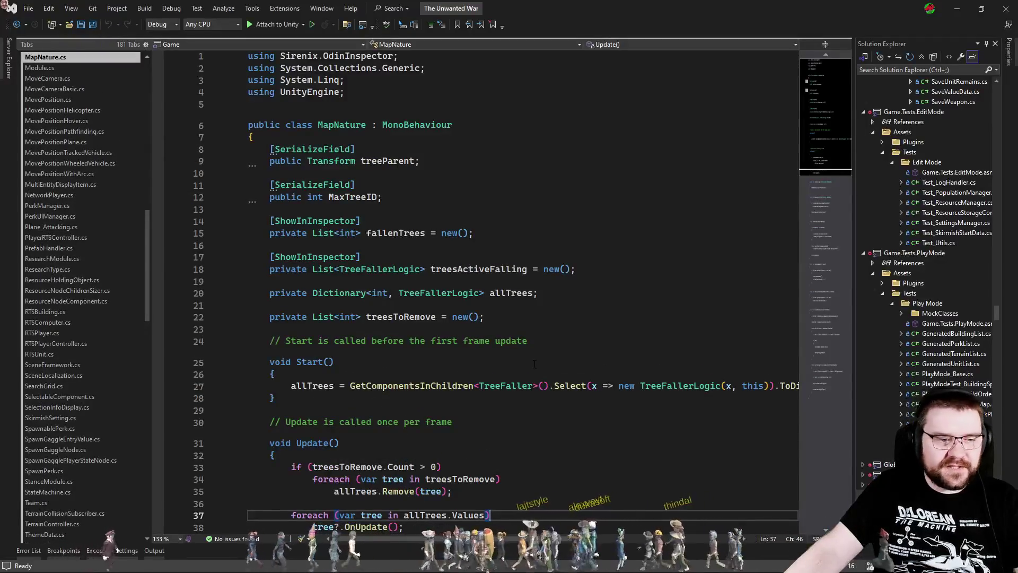
scroll(535, 364, "down", 5)
key("alt+Tab")
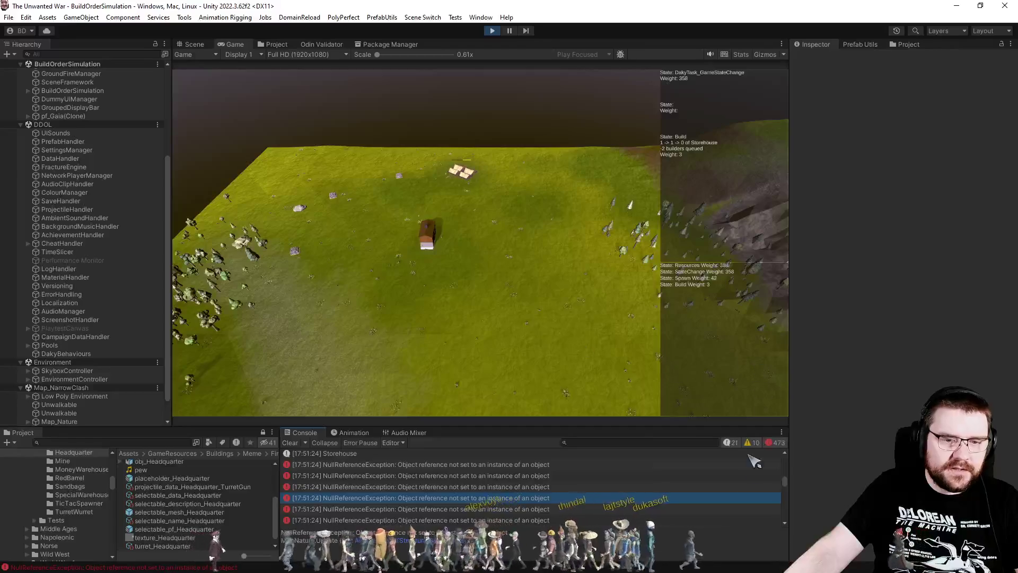
scroll(648, 488, "up", 2)
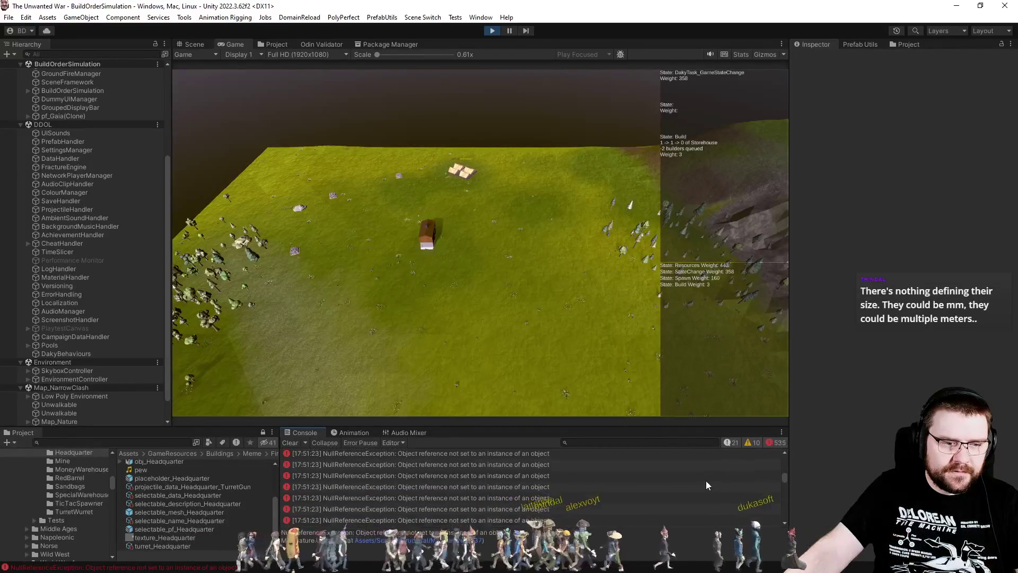
scroll(686, 480, "up", 3)
scroll(680, 482, "up", 3)
scroll(535, 493, "up", 3)
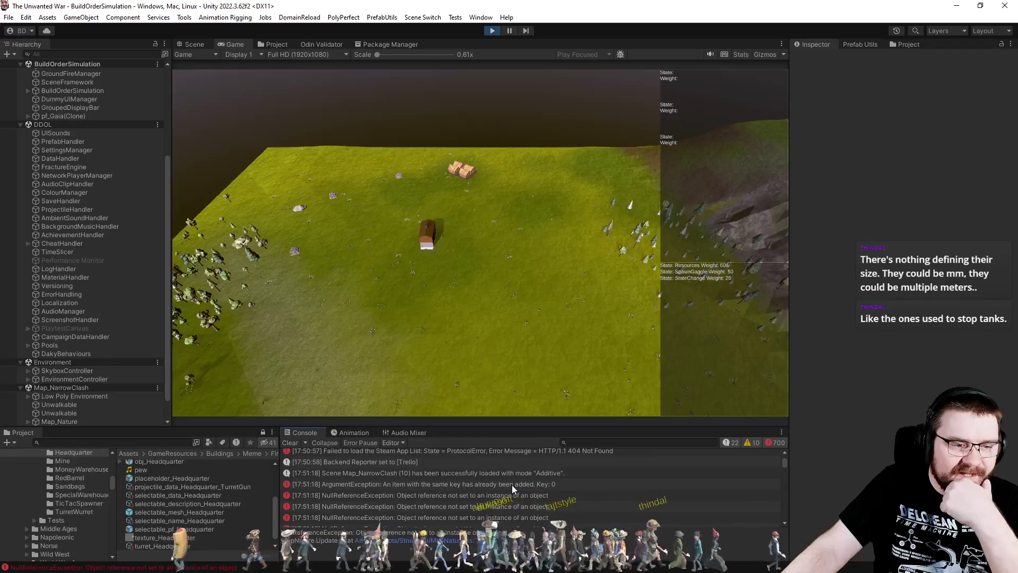
- Select the duplicate Key: 0 ArgumentException, stop play mode, and open its MapNature source line
left_click(448, 487)
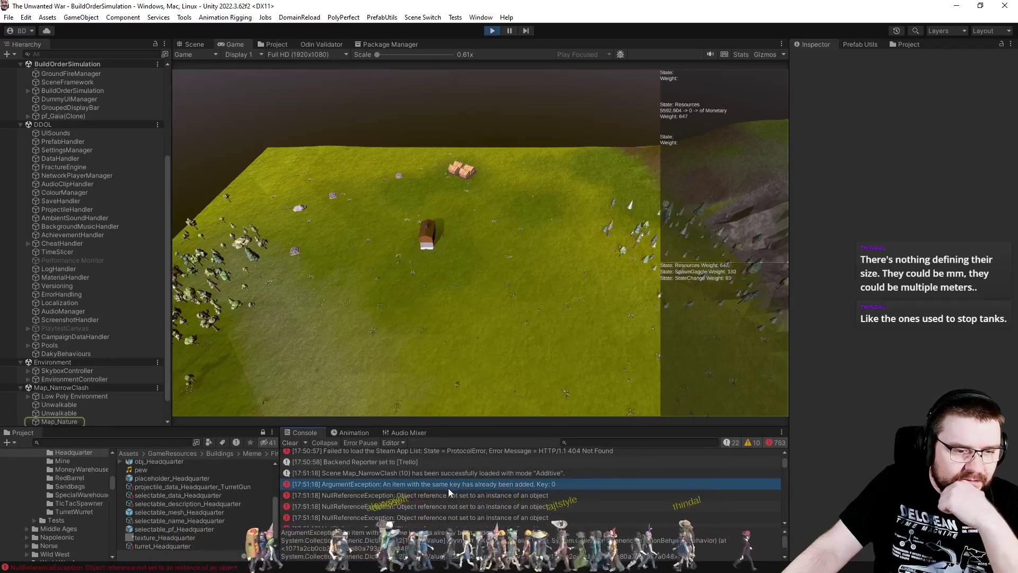
left_click(490, 30)
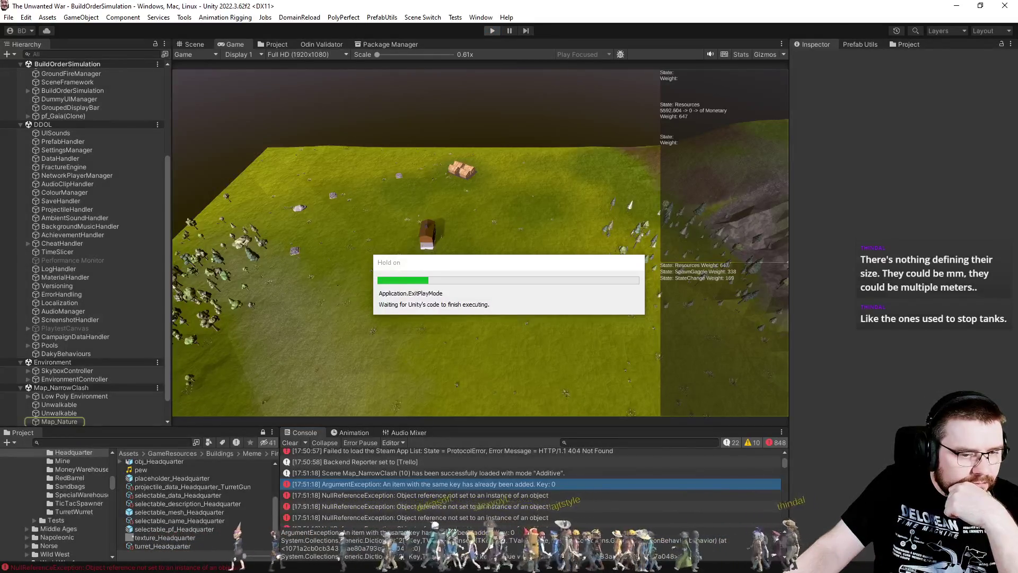
scroll(784, 548, "down", 3)
scroll(764, 546, "down", 2)
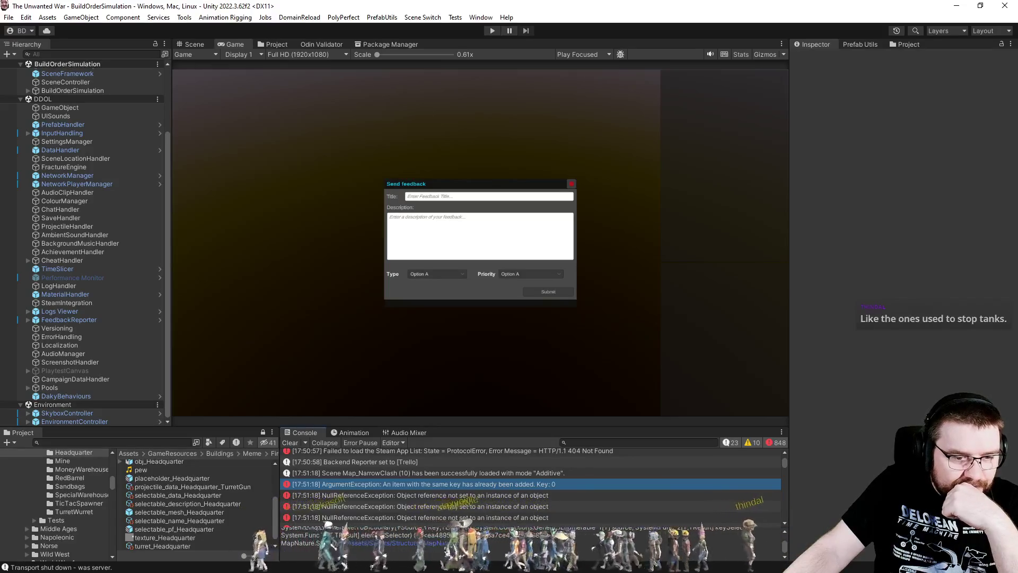
left_click(371, 543)
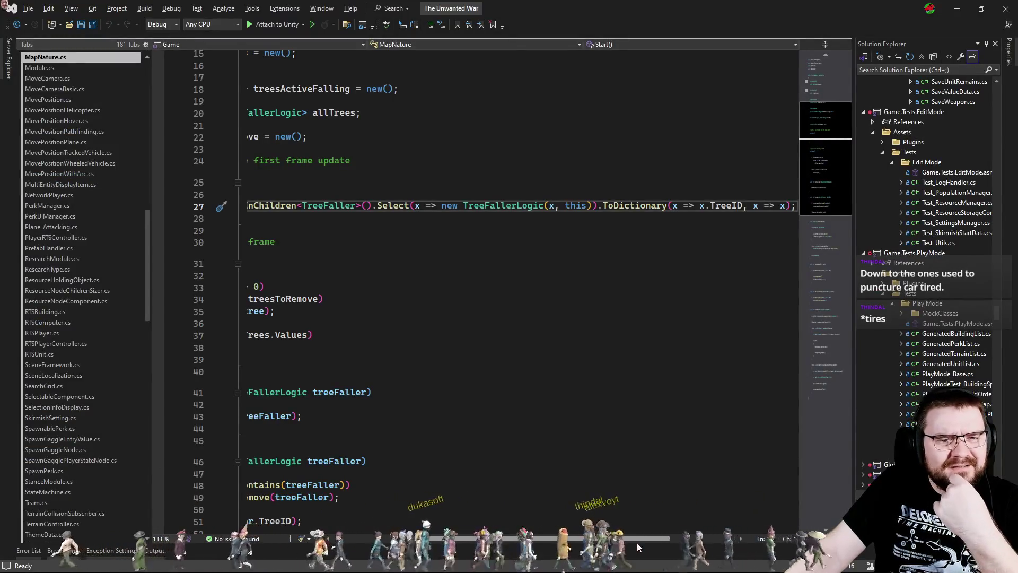
- Review MapNature.cs's Start method, where TreeFallers are collected into a TreeID-keyed dictionary
scroll(638, 547, "left", 5)
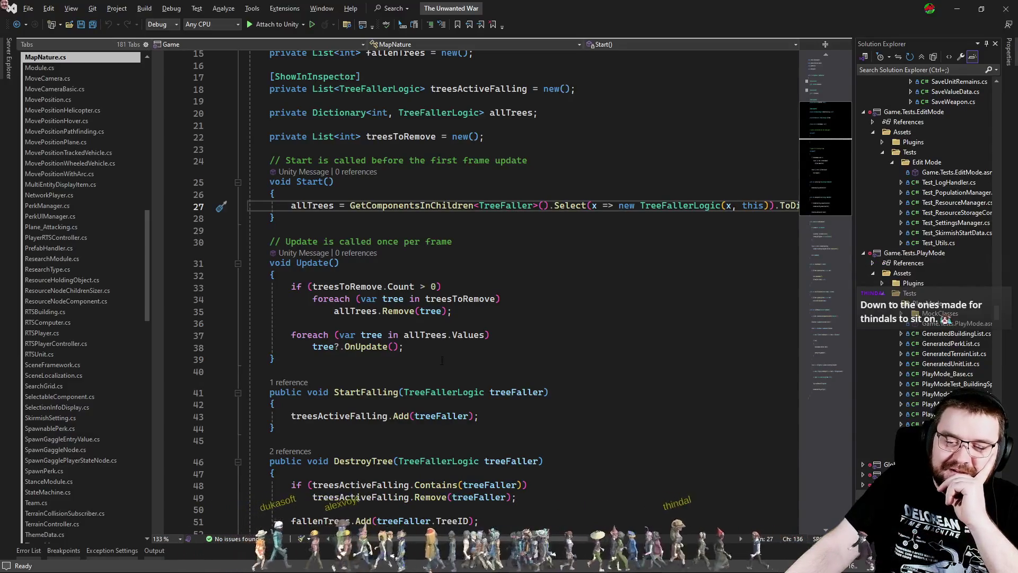
left_click(504, 242)
left_click(526, 194)
left_click(538, 219)
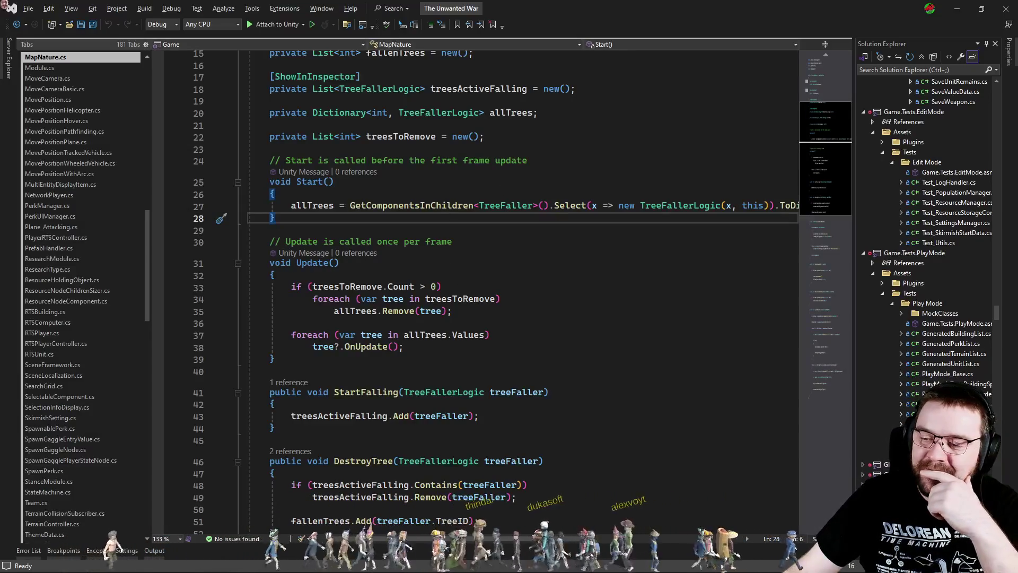
key("alt+Tab")
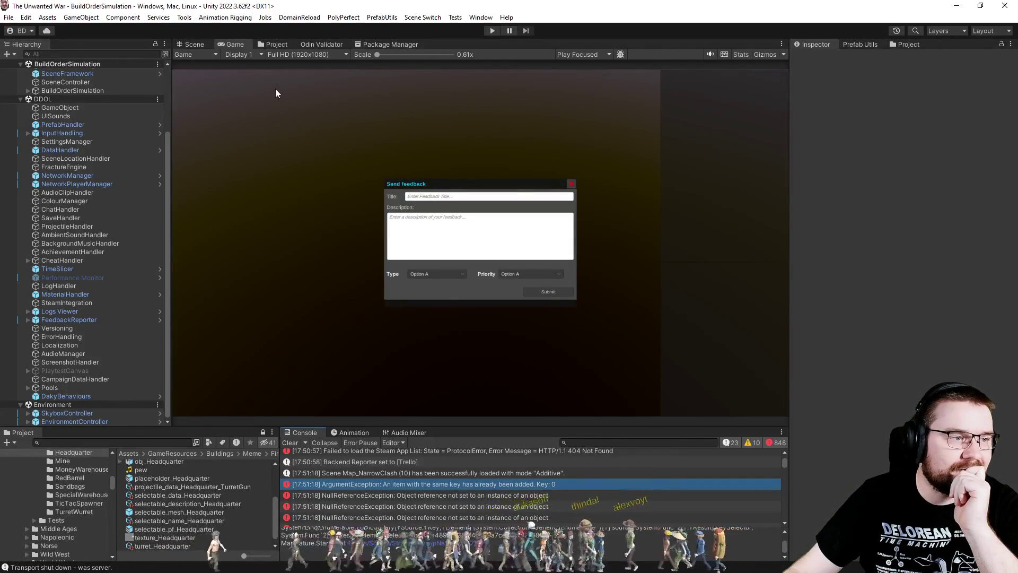
- Browse the Project window to the Assets/Scenes/Napoleonic/Narrow Clash folder
left_click(278, 44)
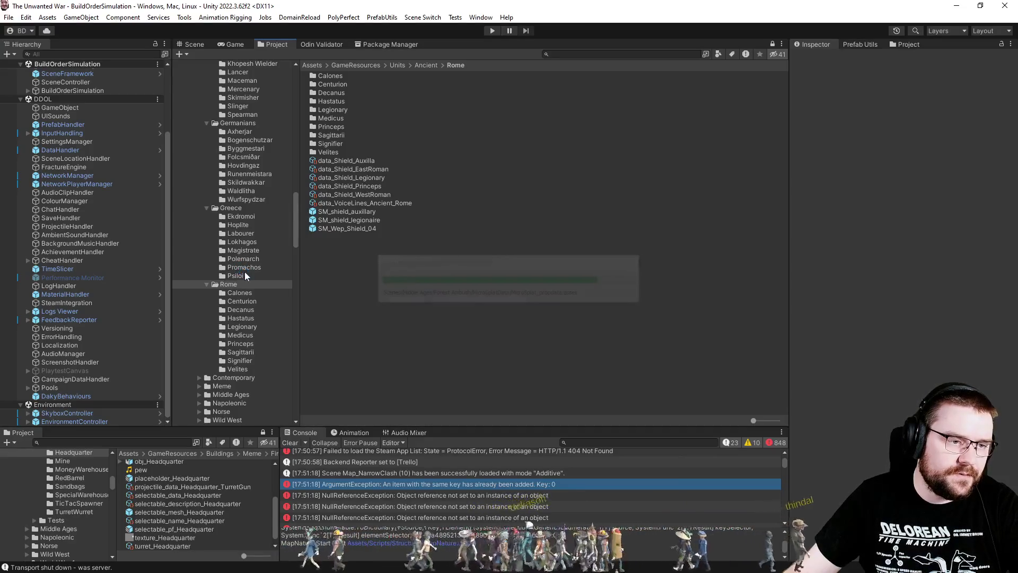
scroll(249, 269, "down", 15)
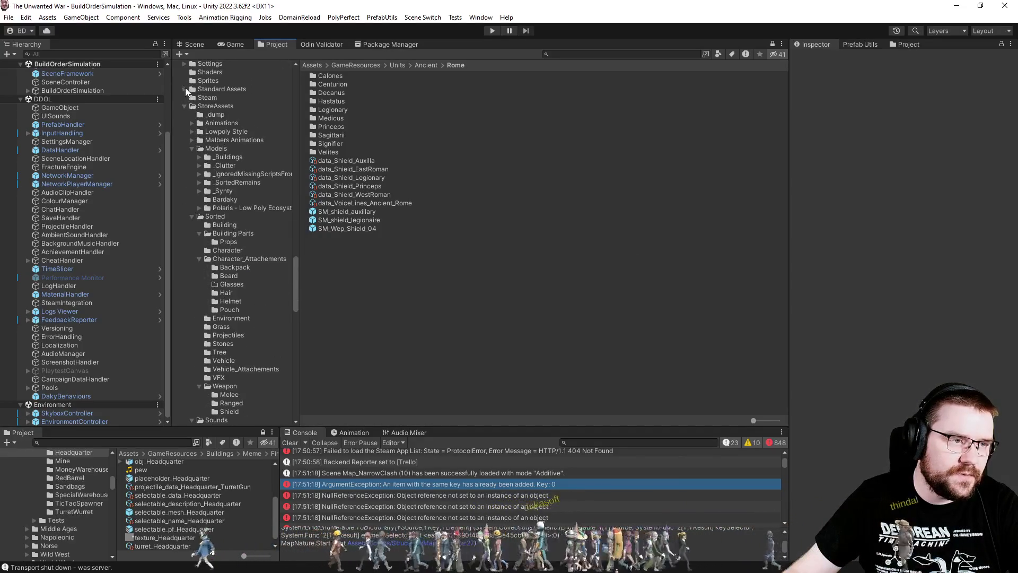
scroll(189, 127, "up", 3)
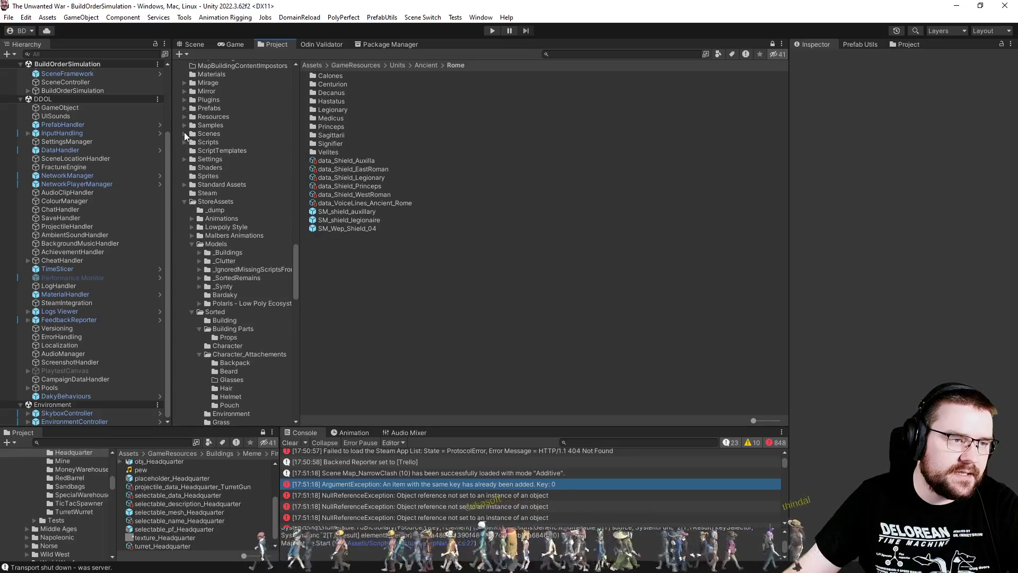
left_click(184, 133)
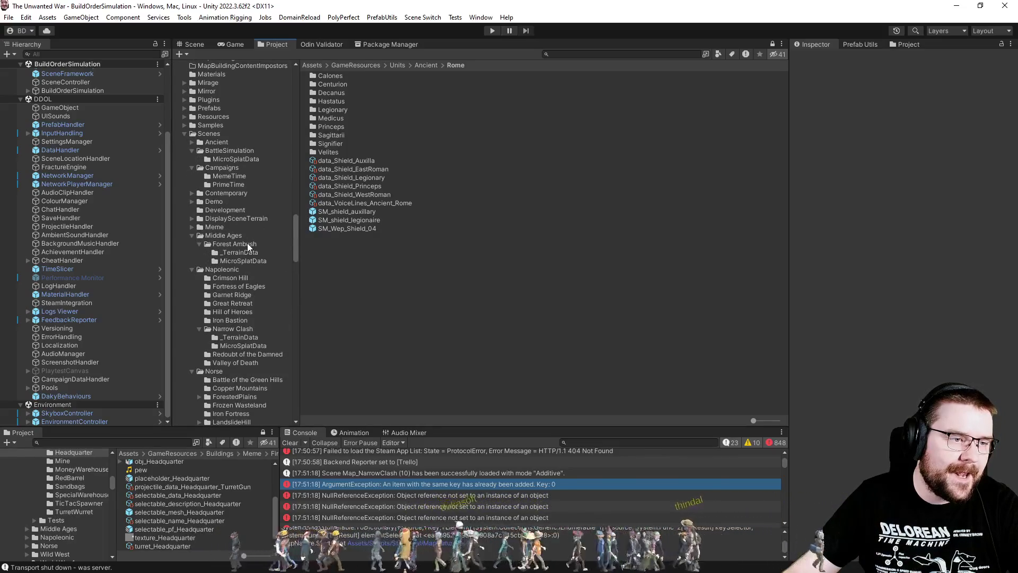
left_click(245, 329)
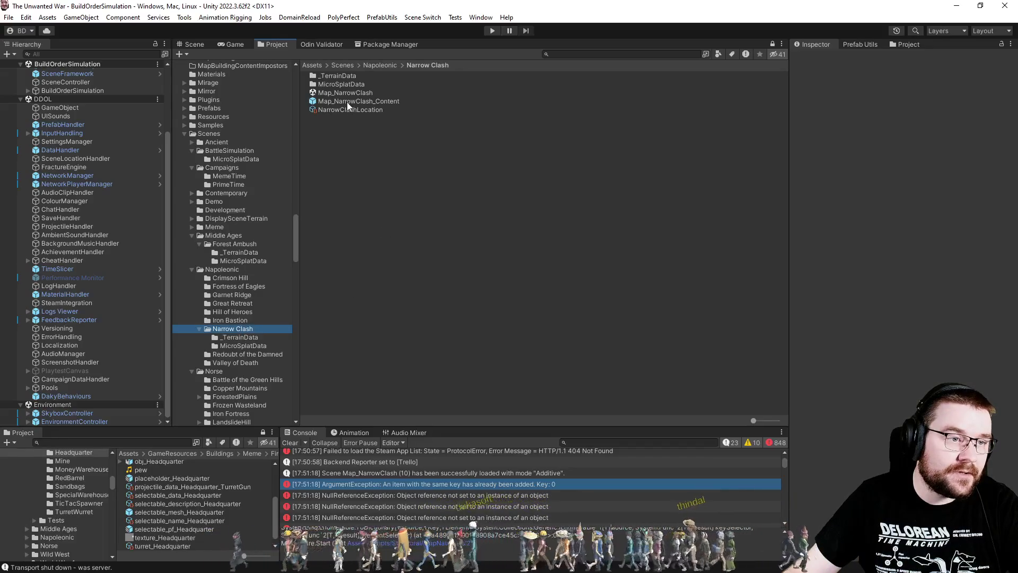
- Peek inside the Map_NarrowClash_Content prefab, then open the Map_NarrowClash scene
left_click(346, 102)
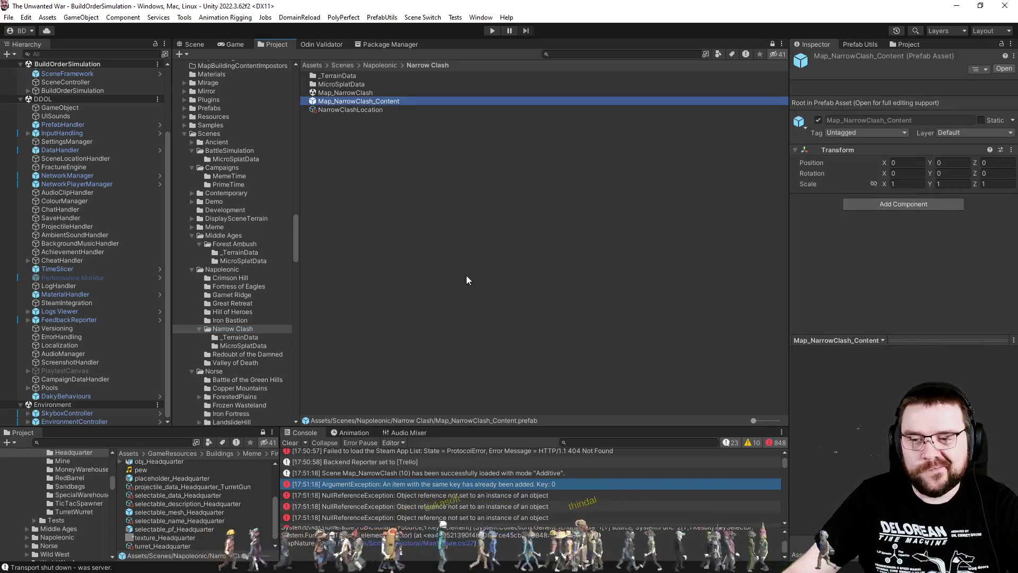
left_click(202, 45)
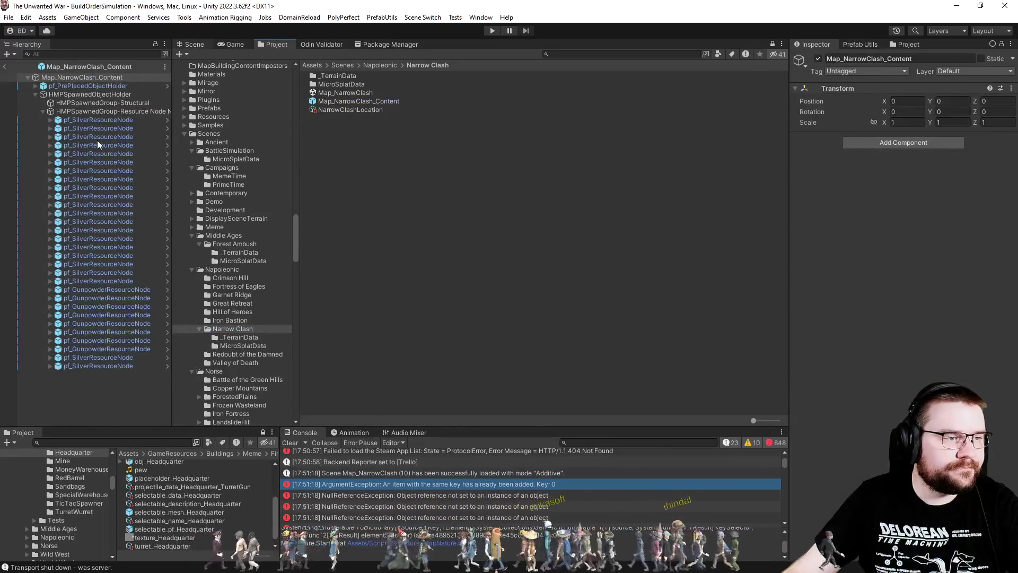
left_click(38, 113)
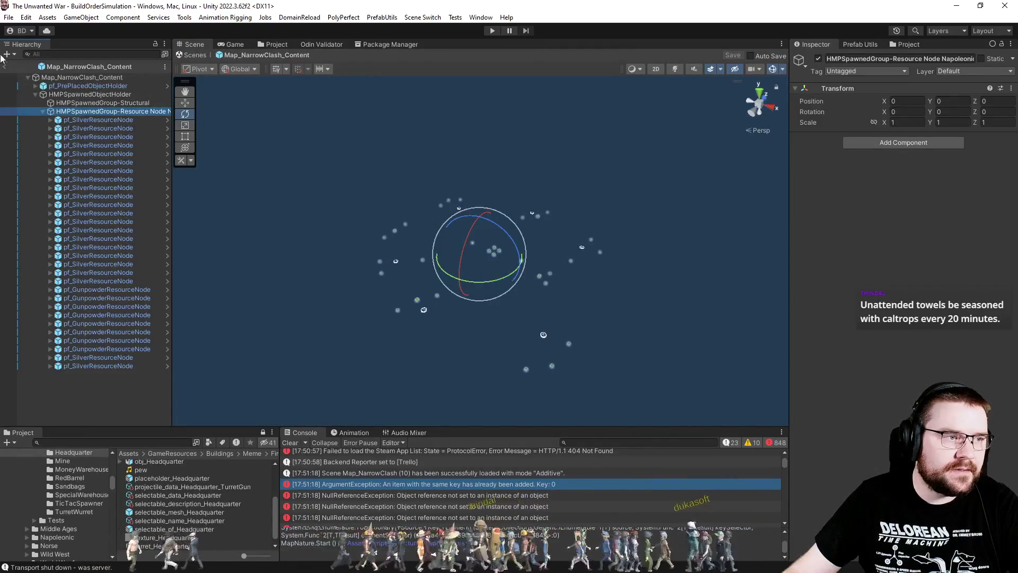
left_click(290, 56)
key("ctrl+5")
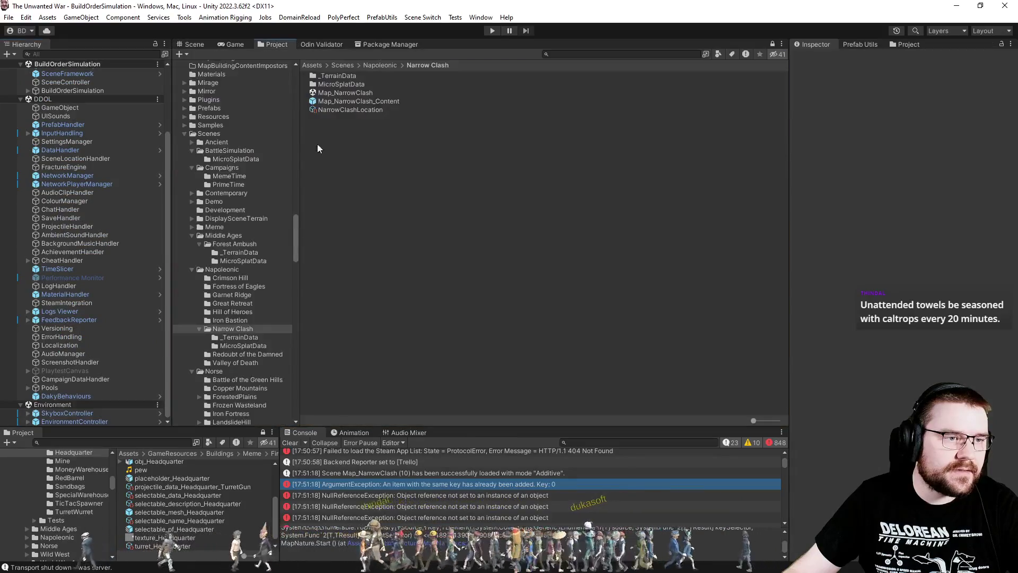
double_click(333, 93)
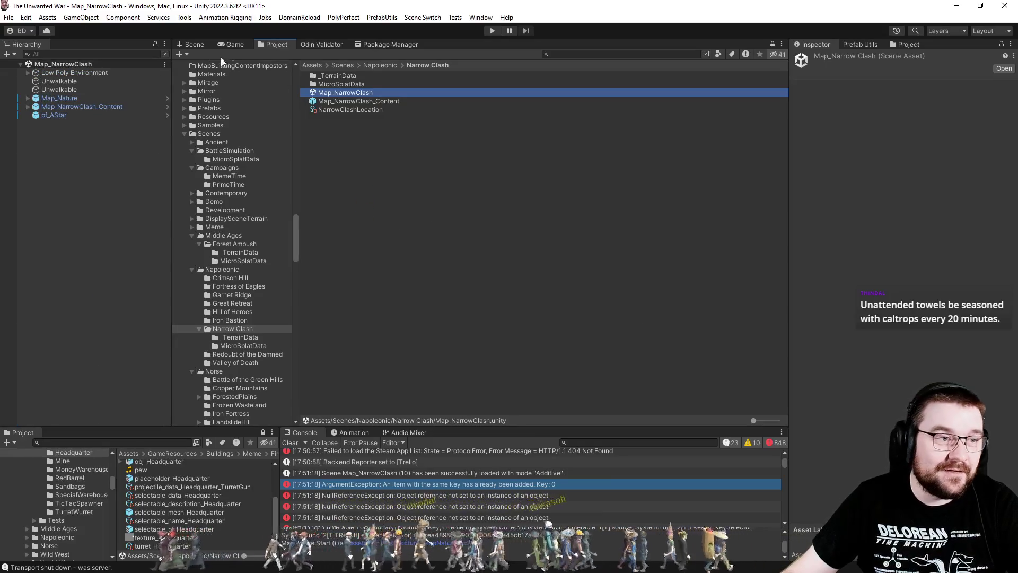
- In the Scene view, expand Map_Nature > Trees and select the first tree
left_click(195, 44)
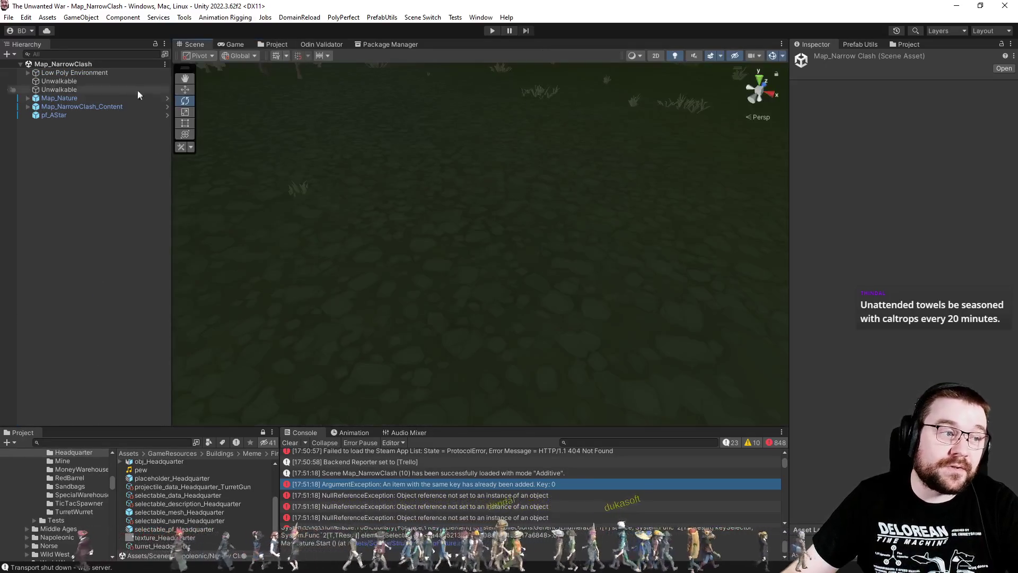
left_click(28, 107)
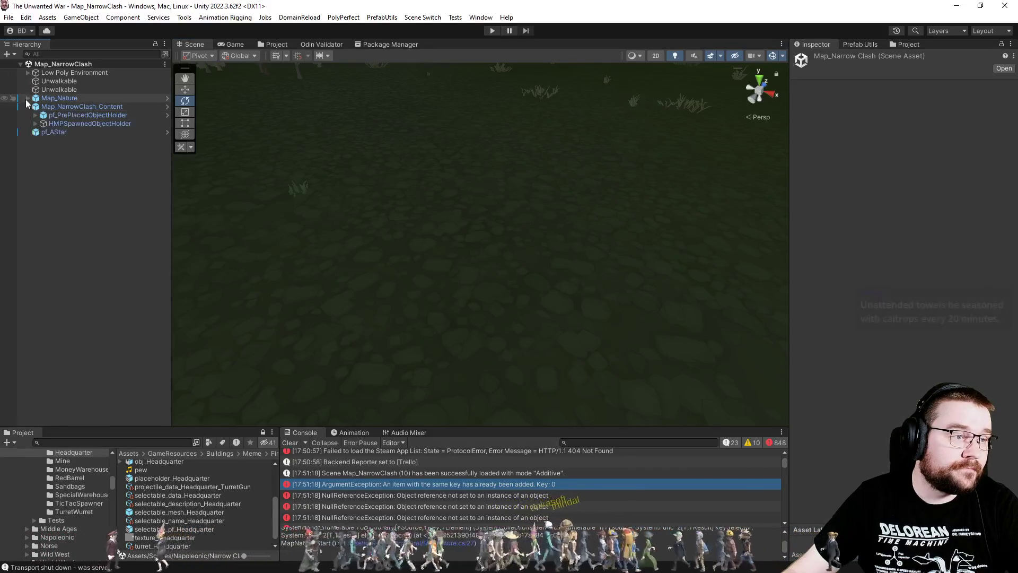
left_click(27, 99)
left_click(39, 106)
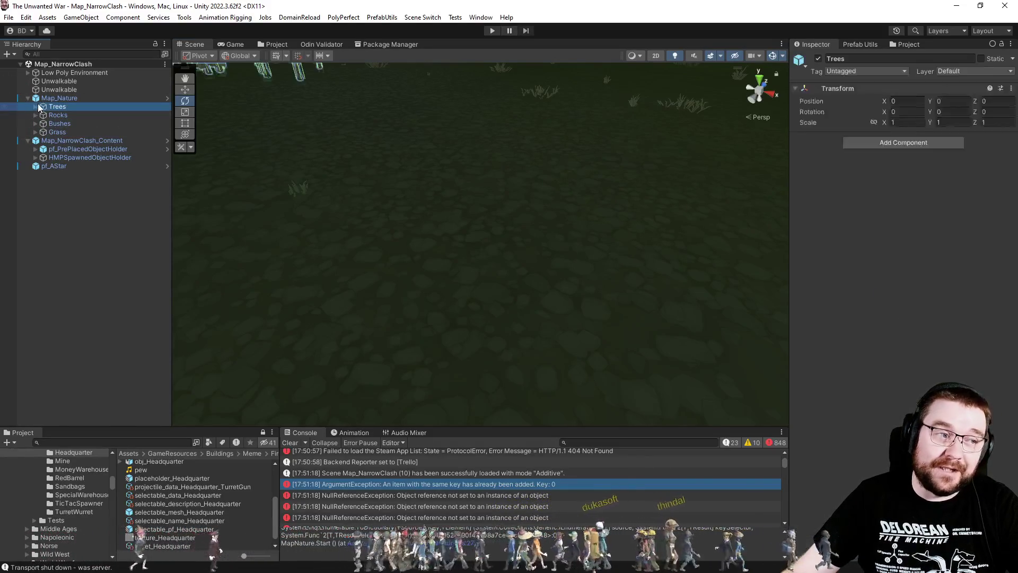
left_click(35, 106)
left_click(72, 116)
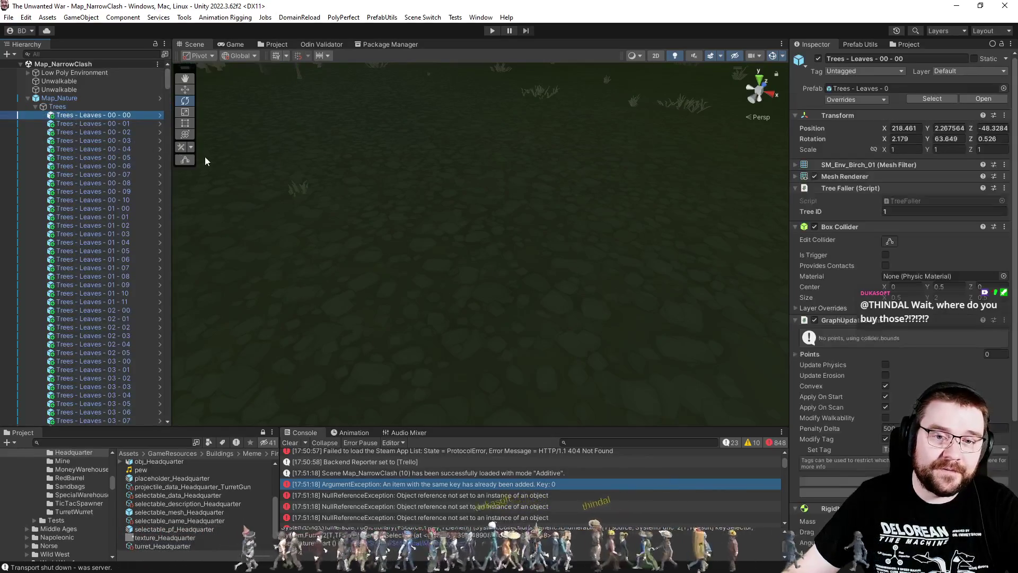
- Step through the trees comparing Tree IDs, ending back on the first tree with Tree ID 1
key("Down")
key("Down")
key("Down")
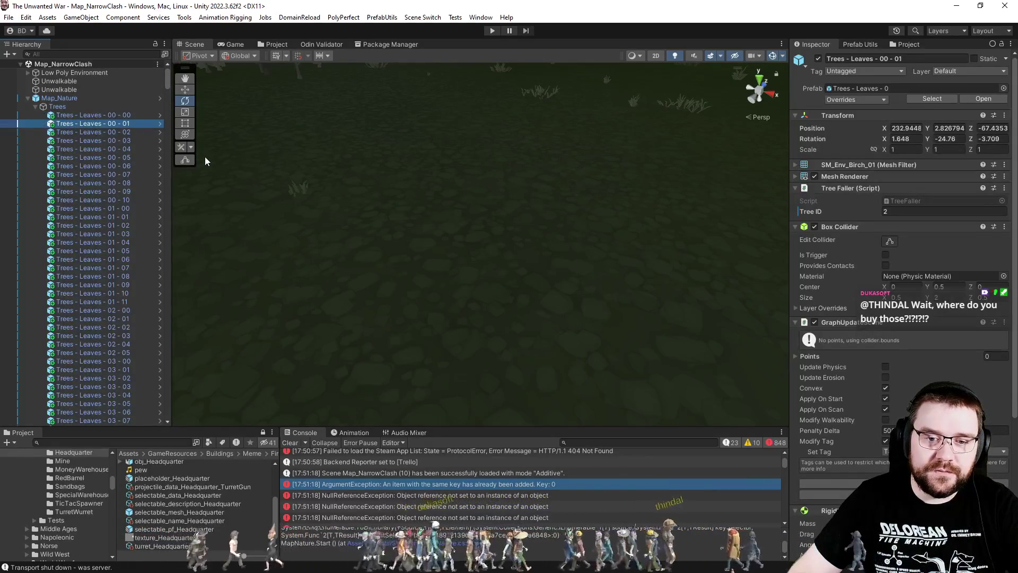
key("Down")
key("Down")
key("Down")
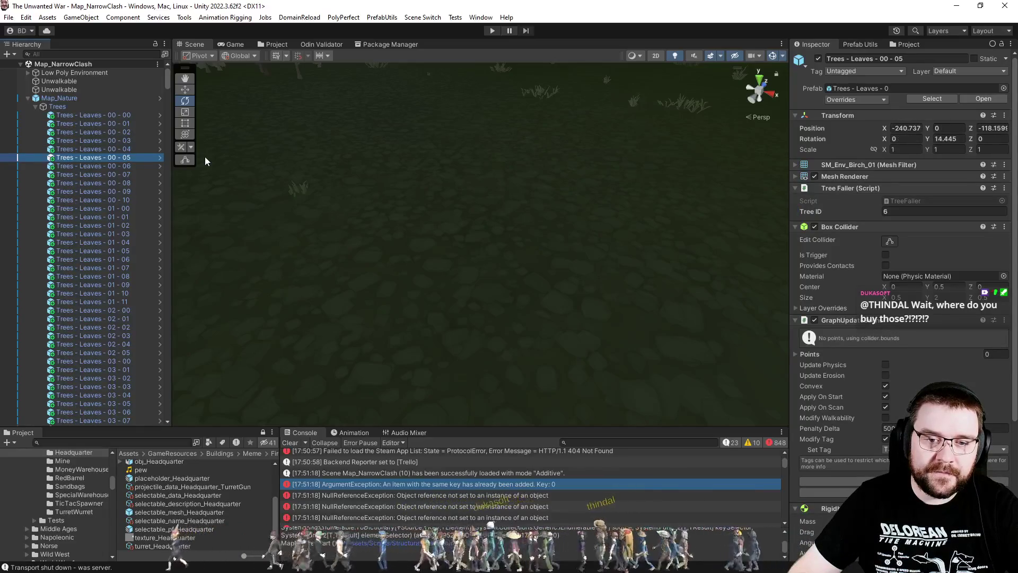
key("Down")
key("Down")
key("Down")
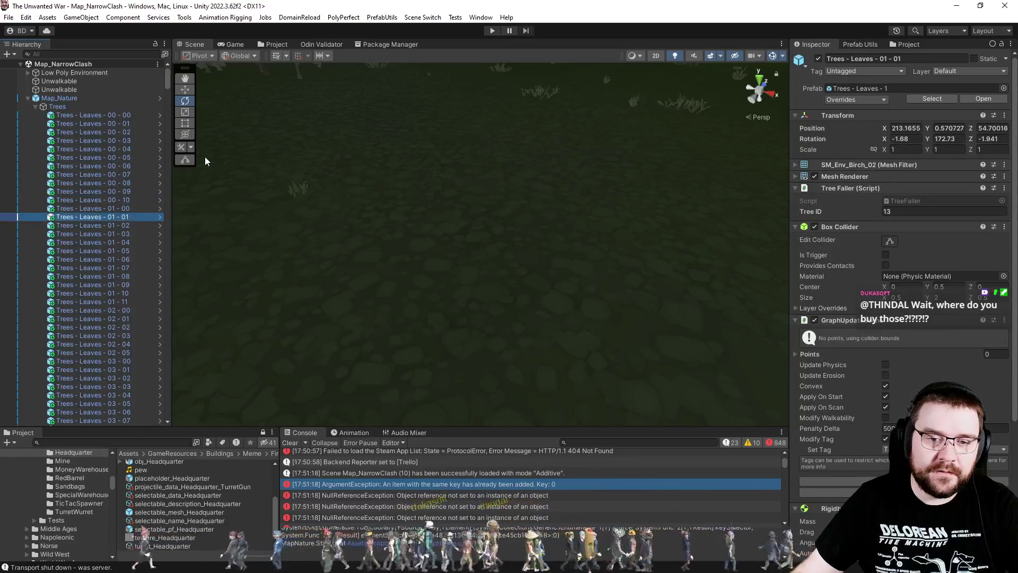
scroll(144, 131, "down", 5)
left_click_drag(166, 92, 136, 399)
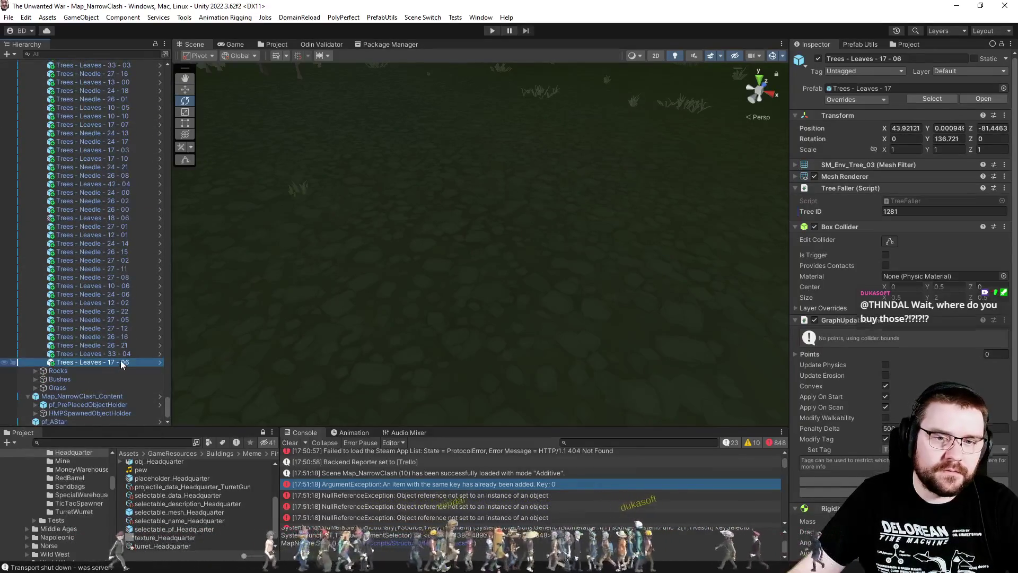
key("Up")
key("Up")
key("Up")
key("Up")
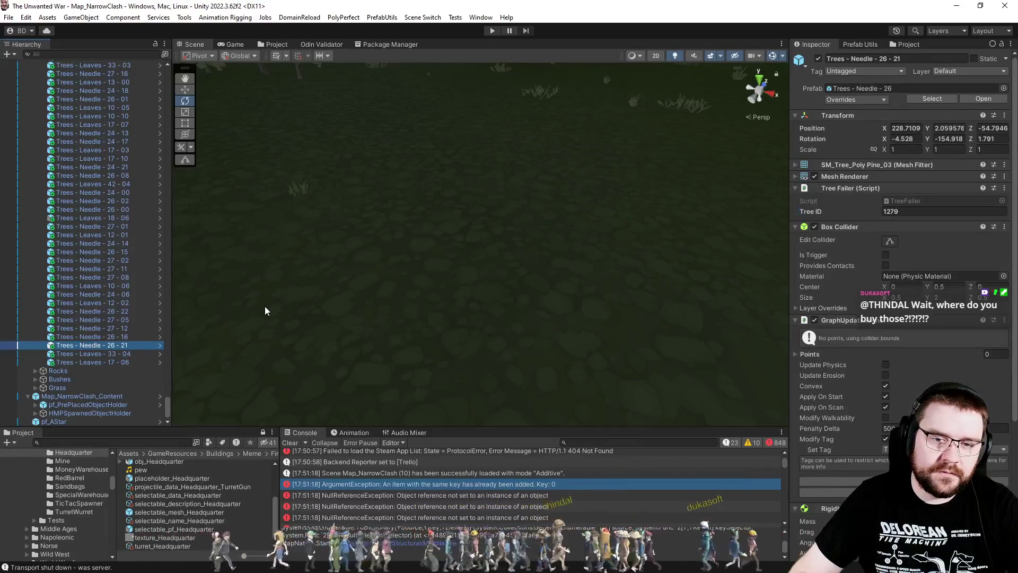
key("Up")
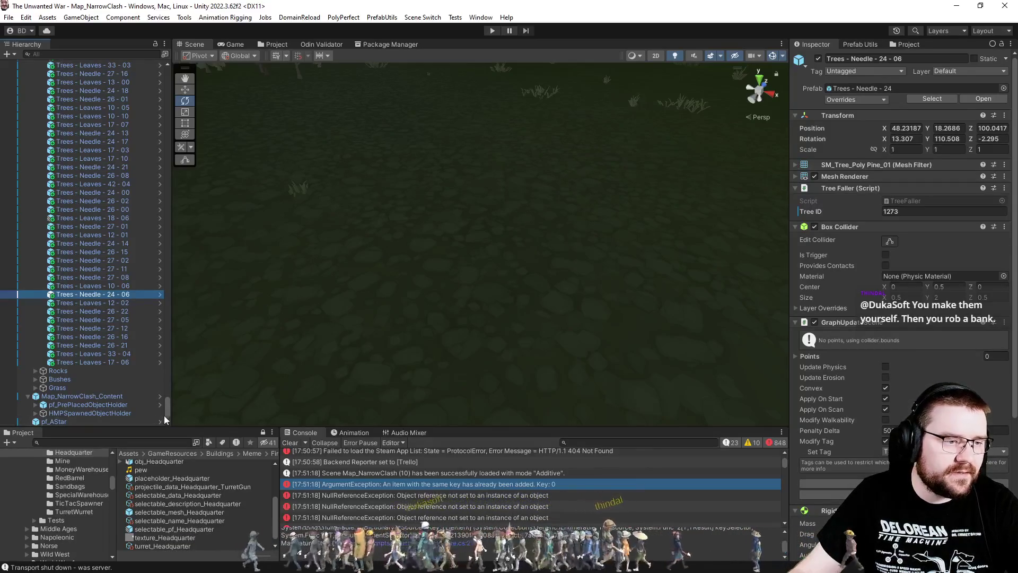
mouse_move(167, 409)
left_mouse_down()
mouse_move(176, 293)
mouse_move(147, 265)
left_mouse_up()
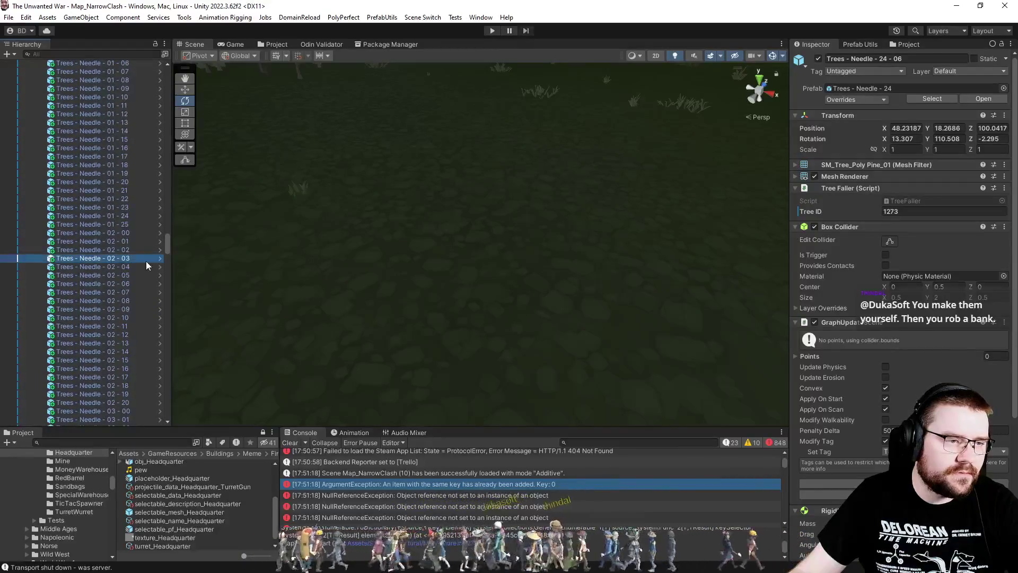
left_click(124, 165)
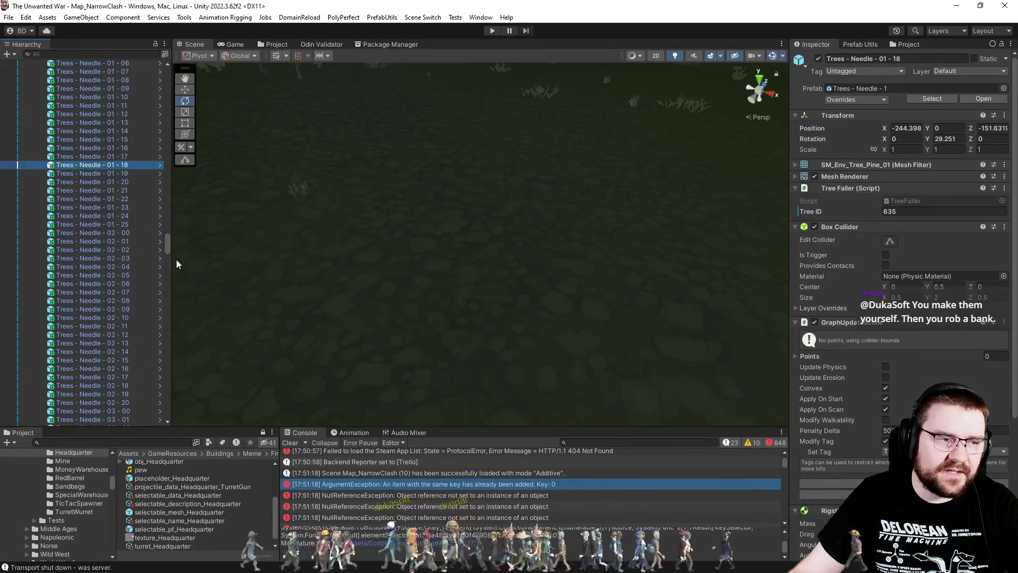
left_click_drag(170, 245, 171, 85)
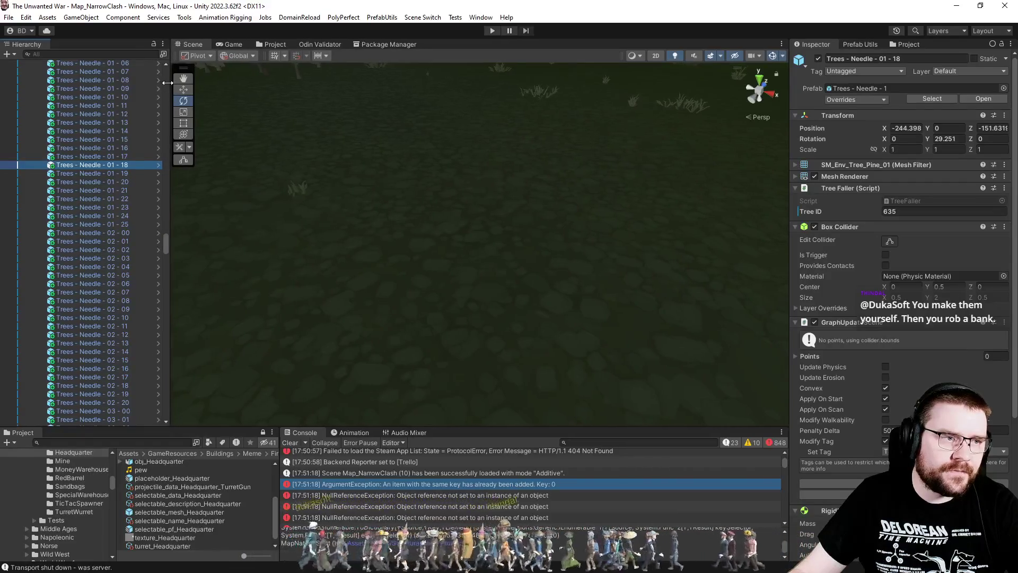
mouse_move(168, 238)
left_mouse_down()
mouse_move(180, 158)
mouse_move(170, 75)
left_mouse_up()
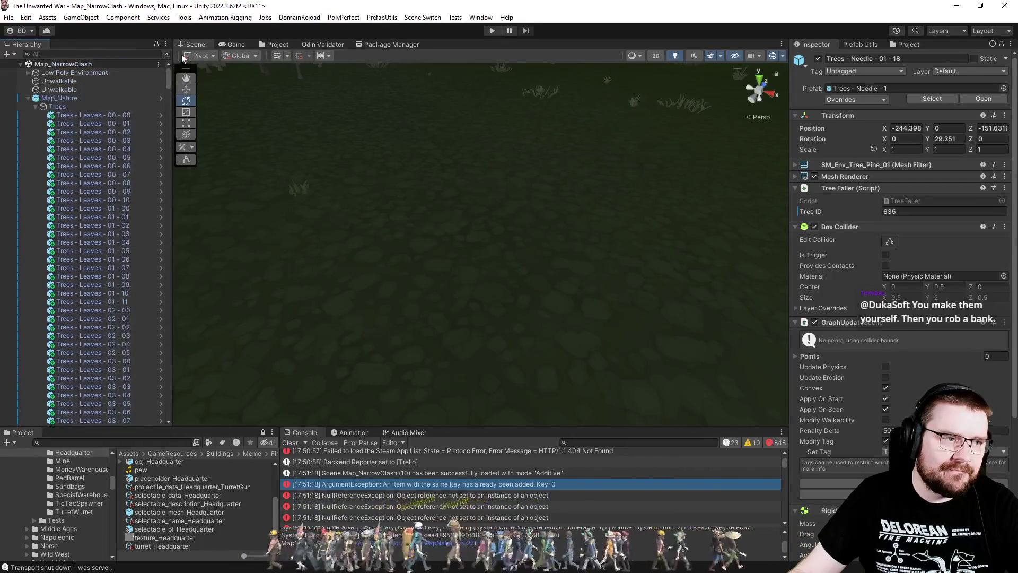
left_click(99, 116)
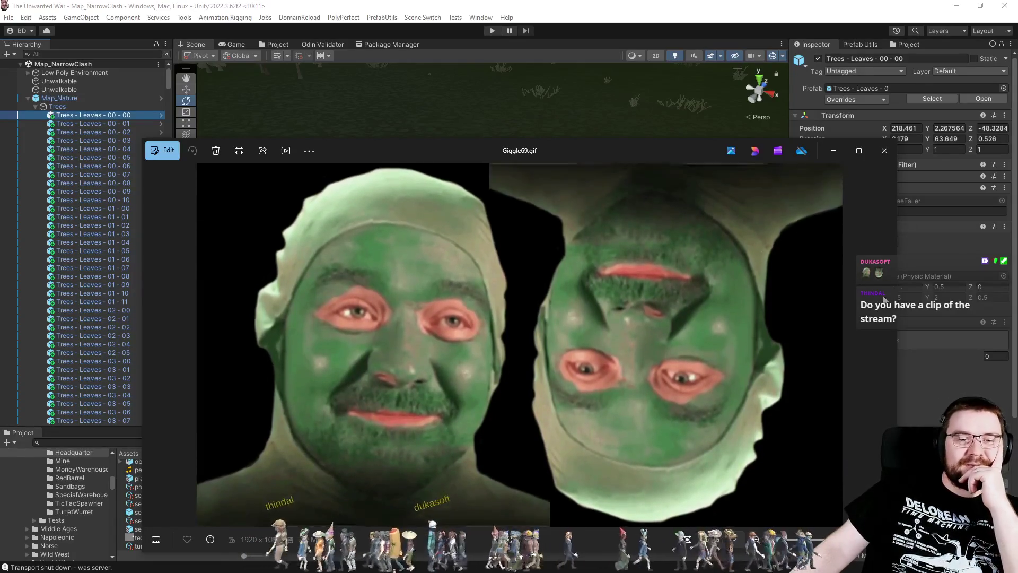
- Close the Giggle69.gif image viewer in Windows Photos
left_click(883, 153)
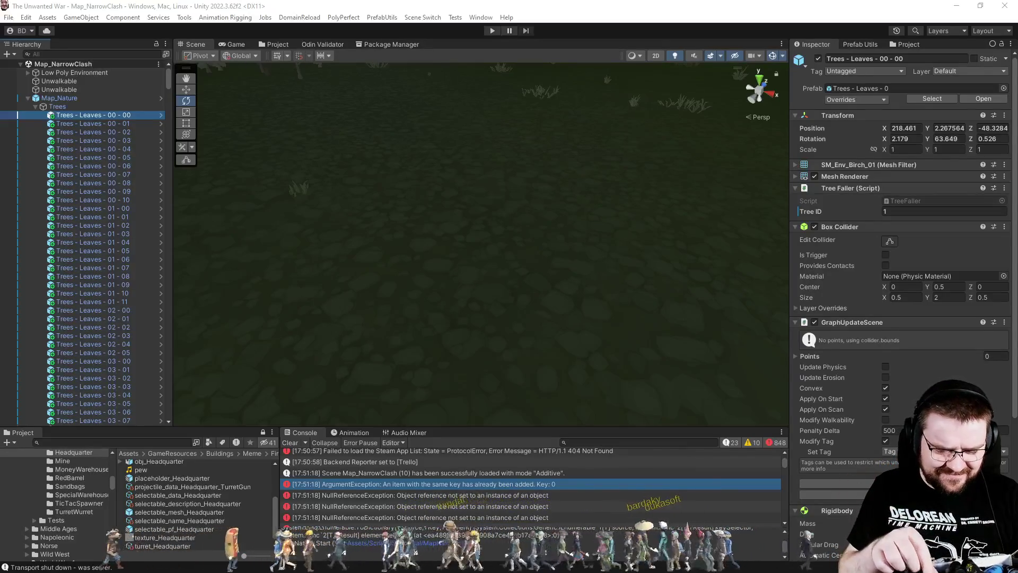
left_click(422, 17)
- Load the InitialLoading scene and enter Play mode
left_click(424, 178)
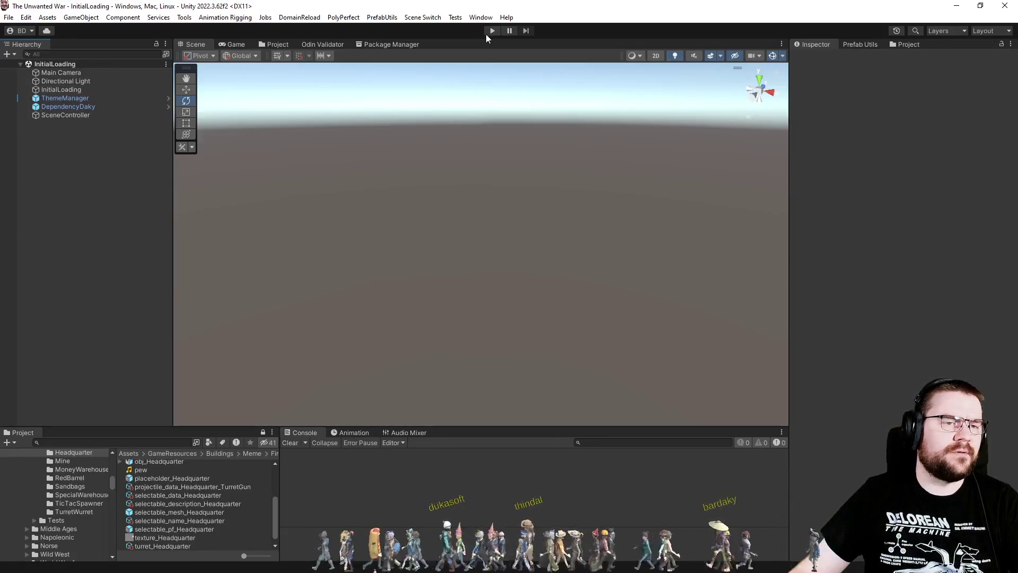
left_click(489, 29)
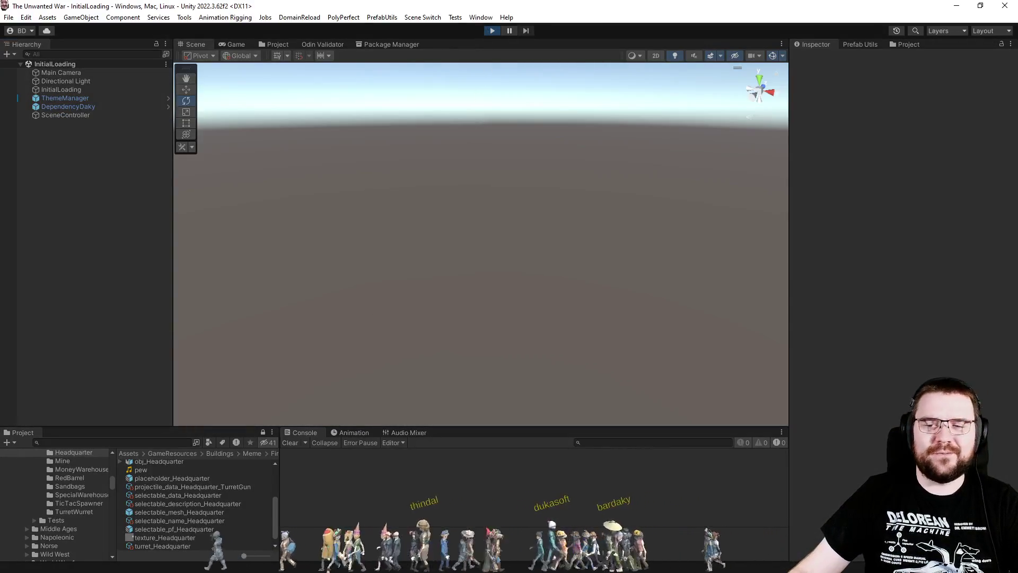
key("alt+Tab")
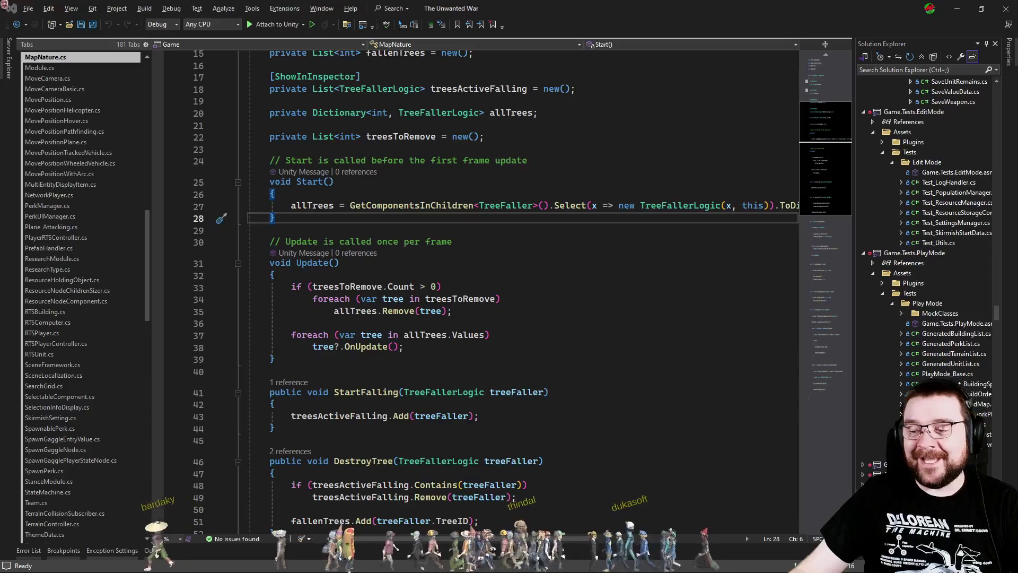
key("alt+Tab")
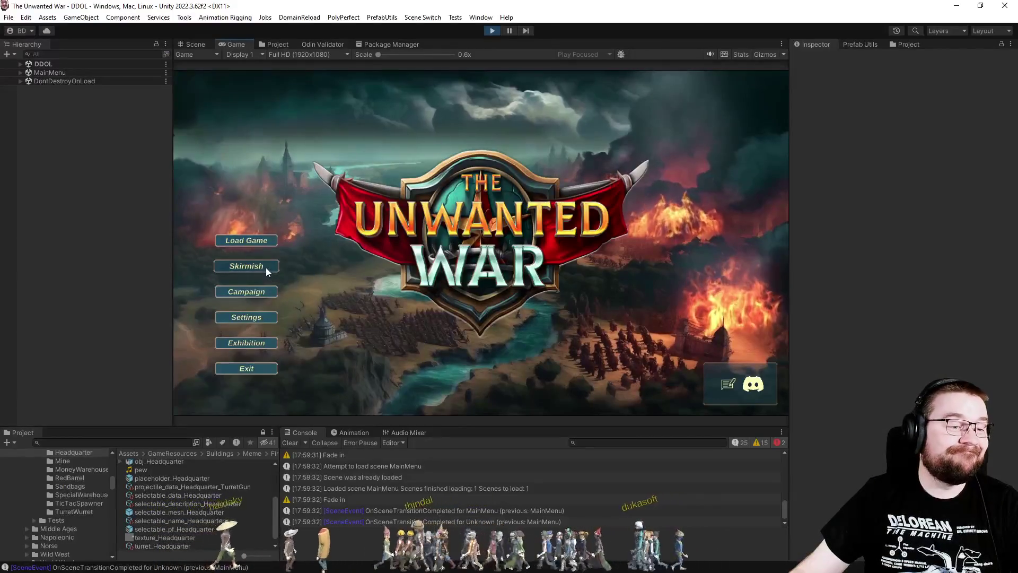
- Start a Napoleonic Narrow Clash skirmish with a computer opponent in player slot 3
left_click(266, 267)
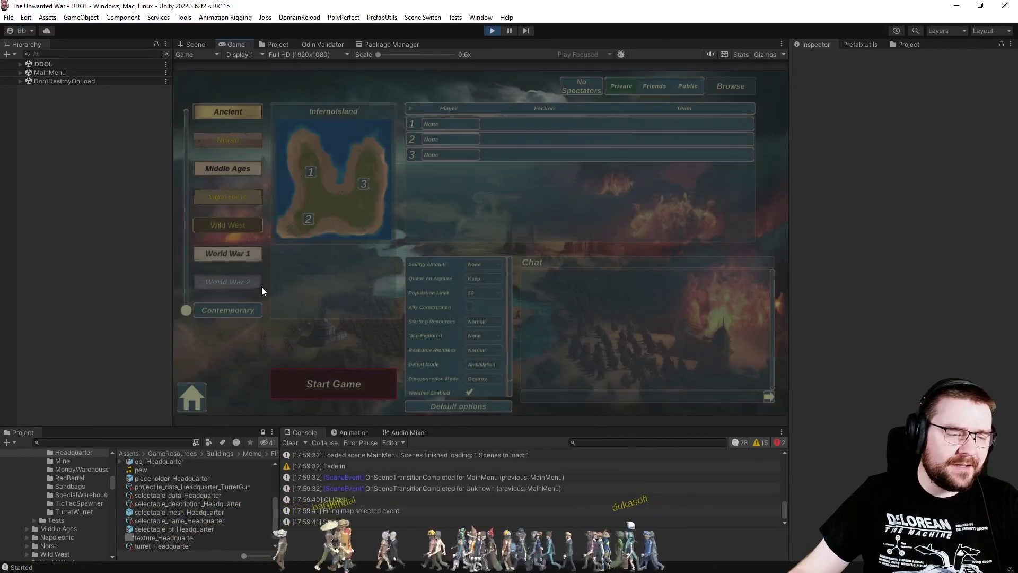
left_click(245, 199)
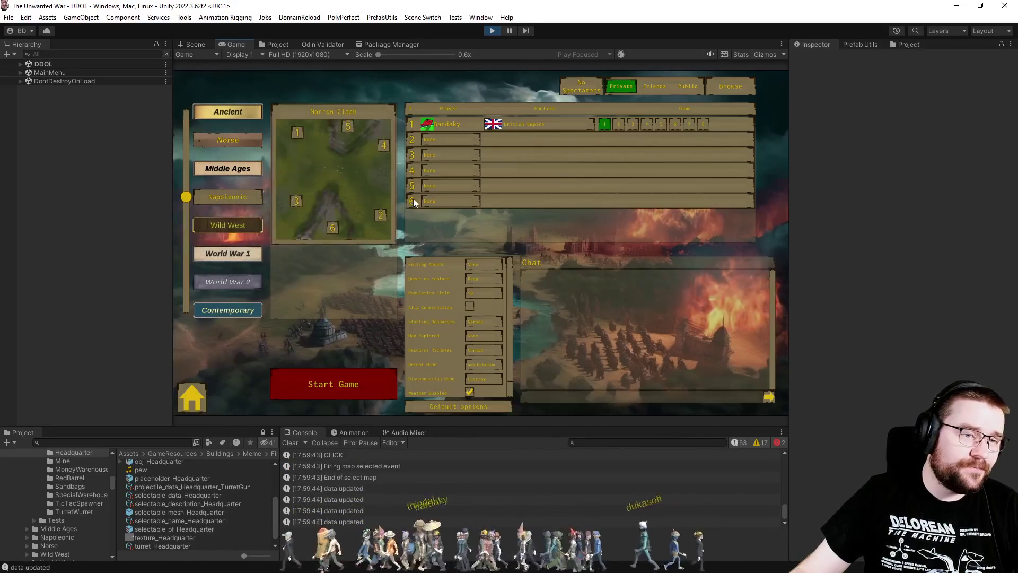
left_click(442, 158)
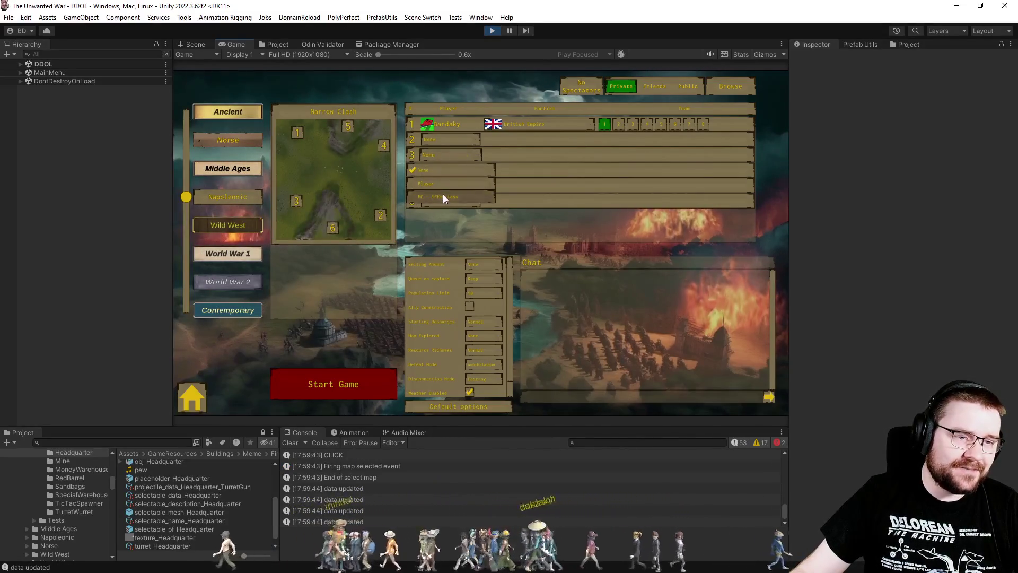
left_click(444, 194)
left_click(475, 336)
left_click(479, 373)
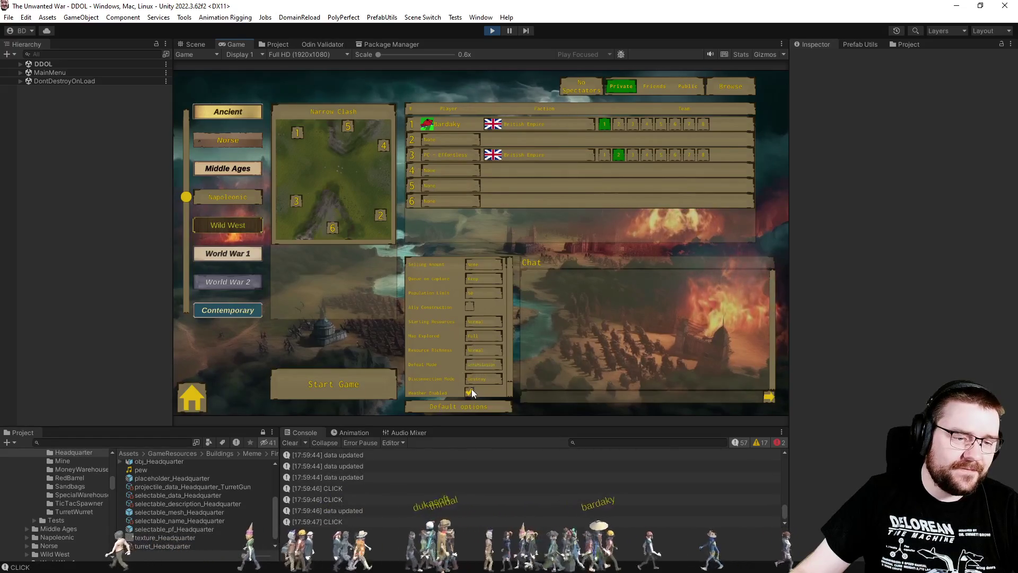
left_click(350, 390)
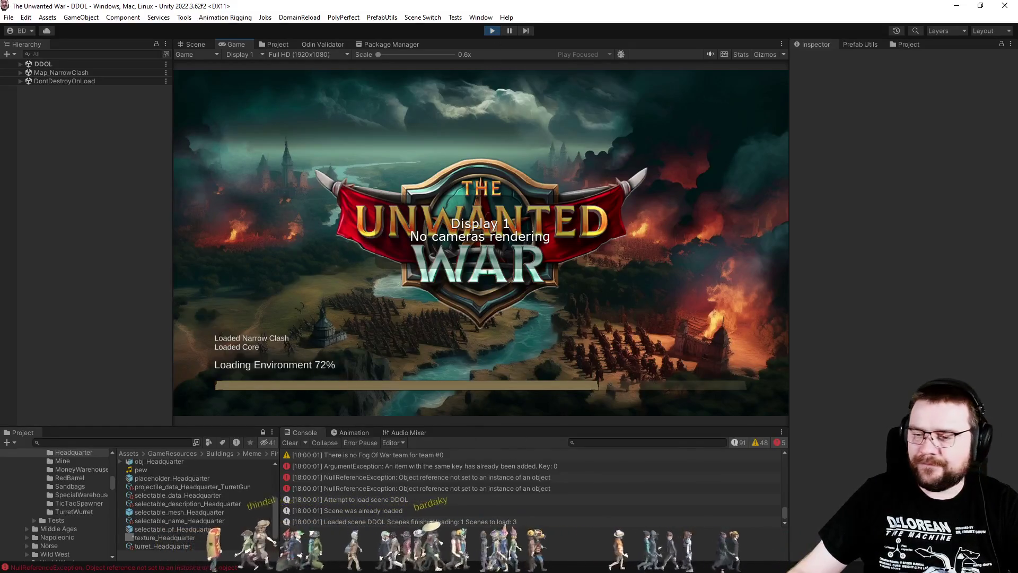
key("alt+Tab")
- Open MapBuildingUtils.cs through the code search
left_click(383, 346)
key("ctrl+t")
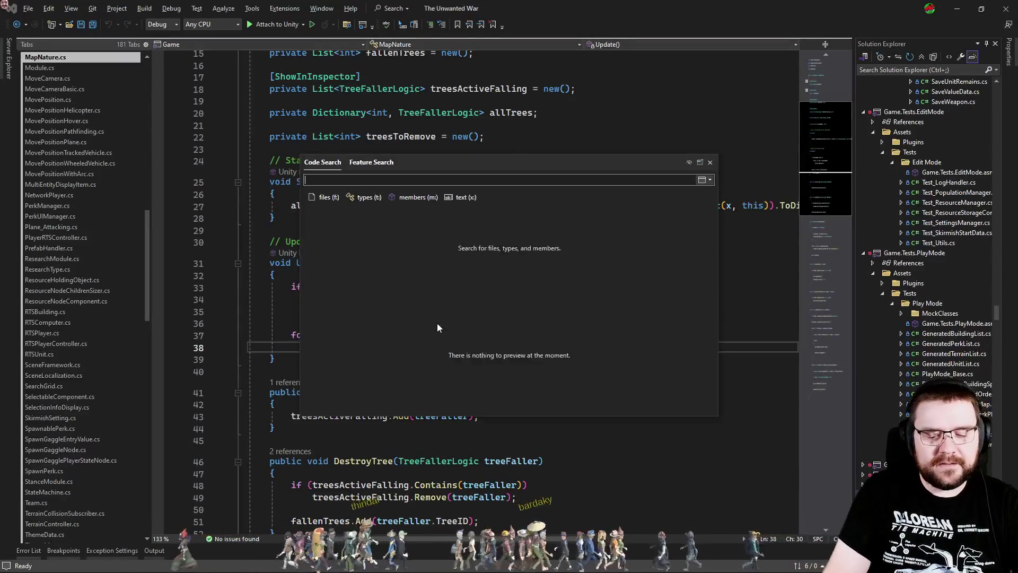
type("mapbuildingutils")
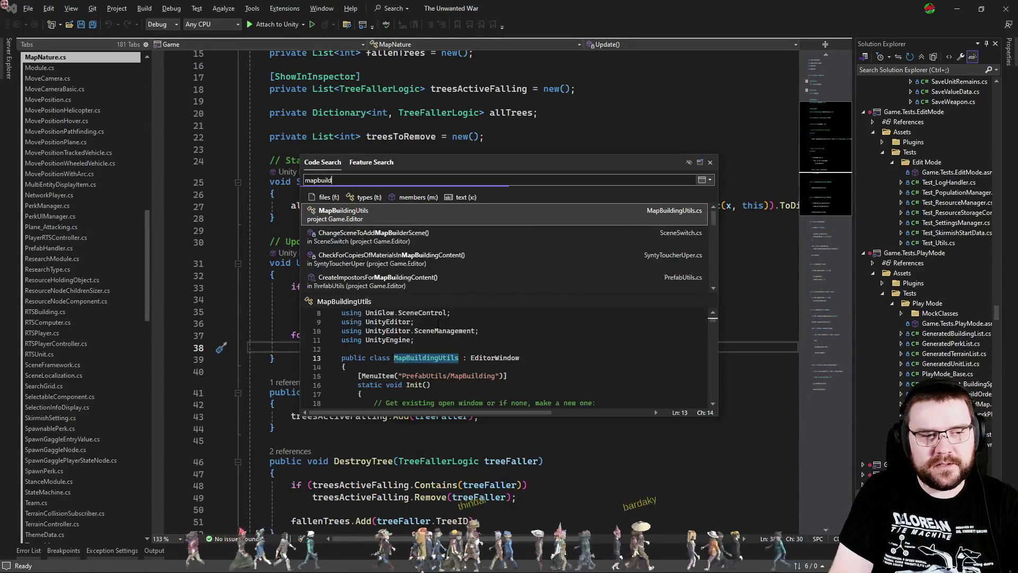
key("Return")
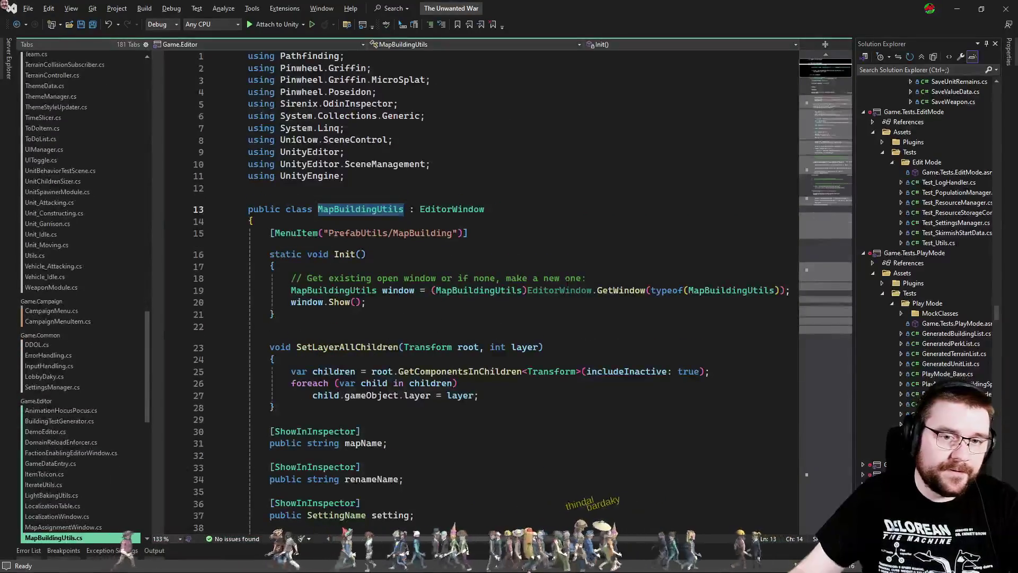
- Find 'tree' in MapBuildingUtils and go to the EnsureTreeIDs method definition
left_click(584, 302)
key("ctrl+f")
type("tree")
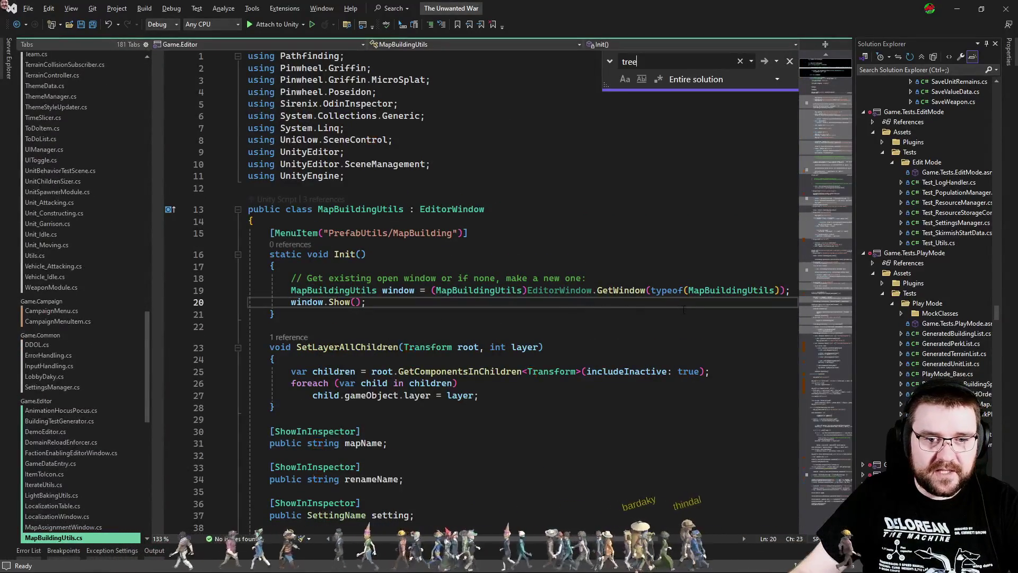
left_click(825, 244)
double_click(354, 304)
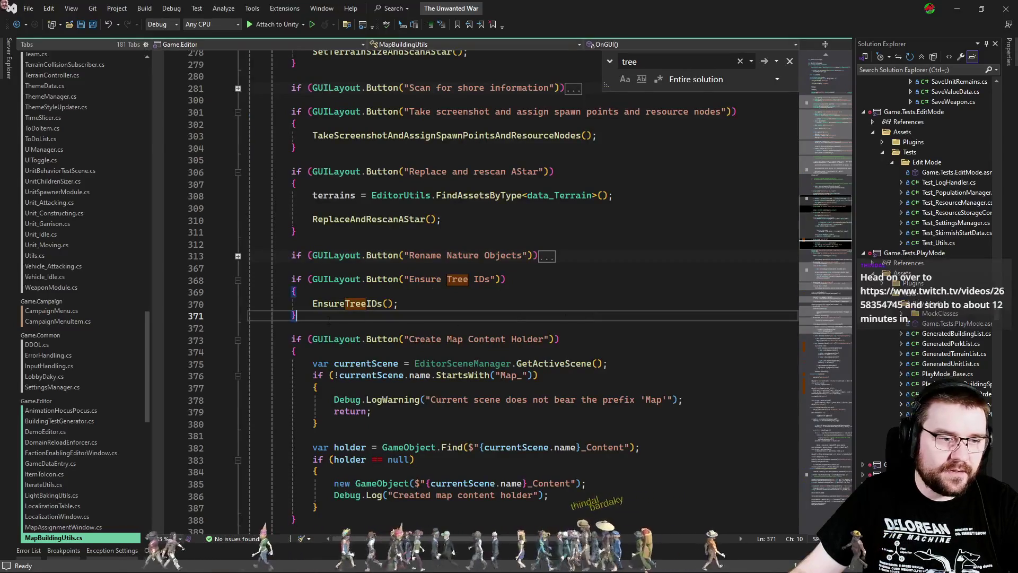
key("F12")
scroll(494, 407, "down", 5)
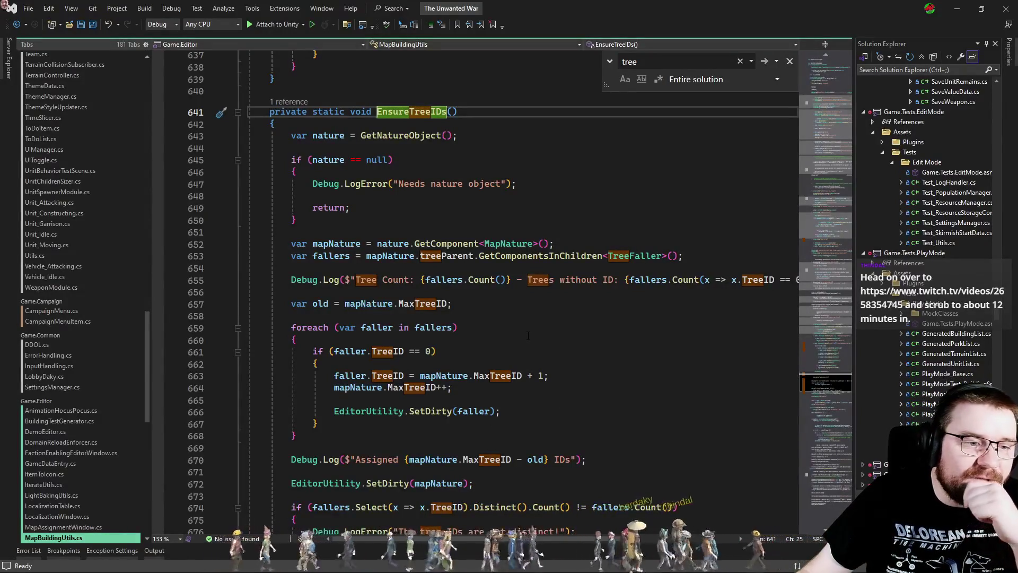
key("alt+Tab")
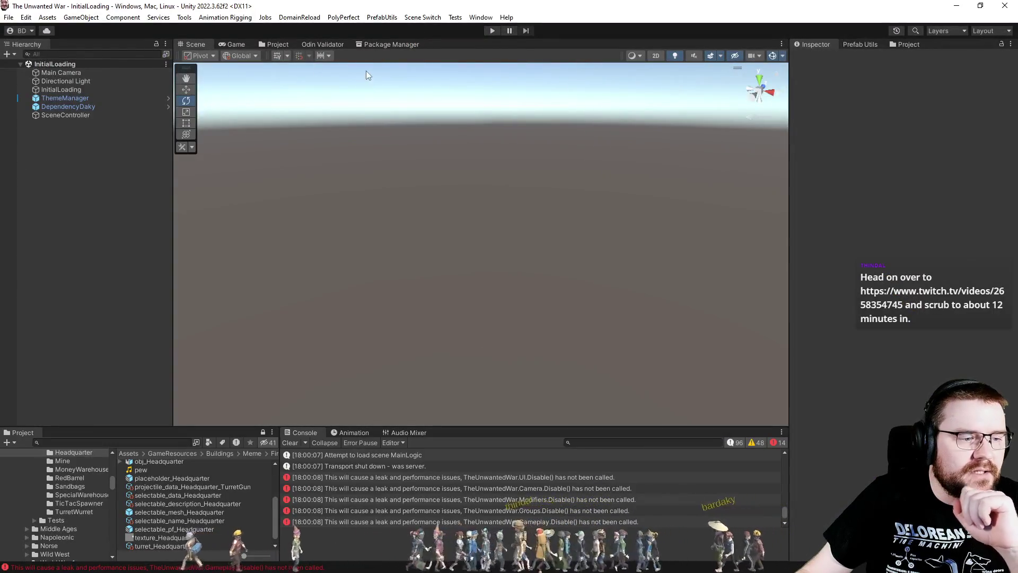
- Open the Map_NarrowClash scene asset from the Project browser
left_click(277, 45)
double_click(355, 92)
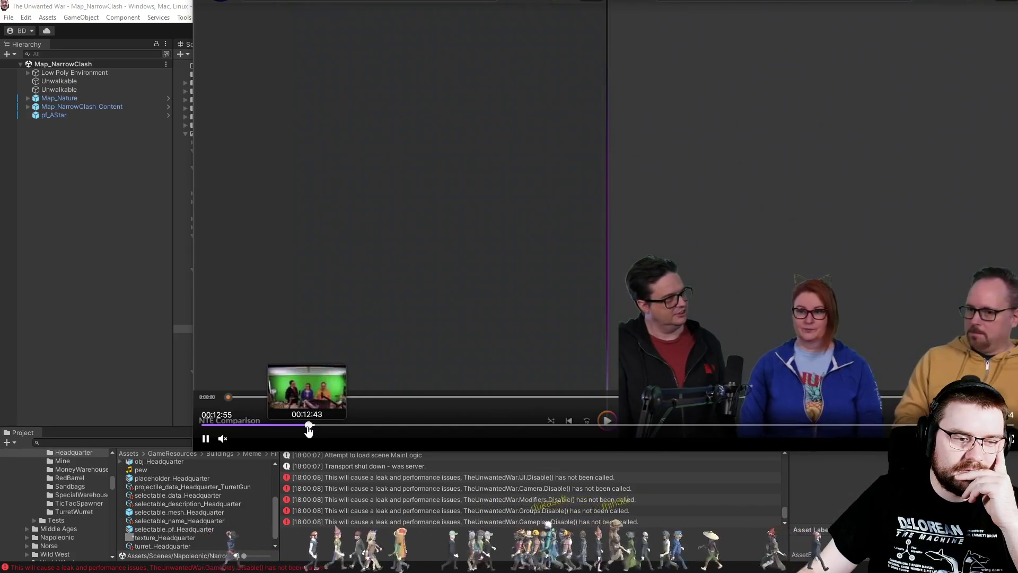
- Rewind the Twitch stream video to about 12:23, then to 12:04
left_click(307, 425)
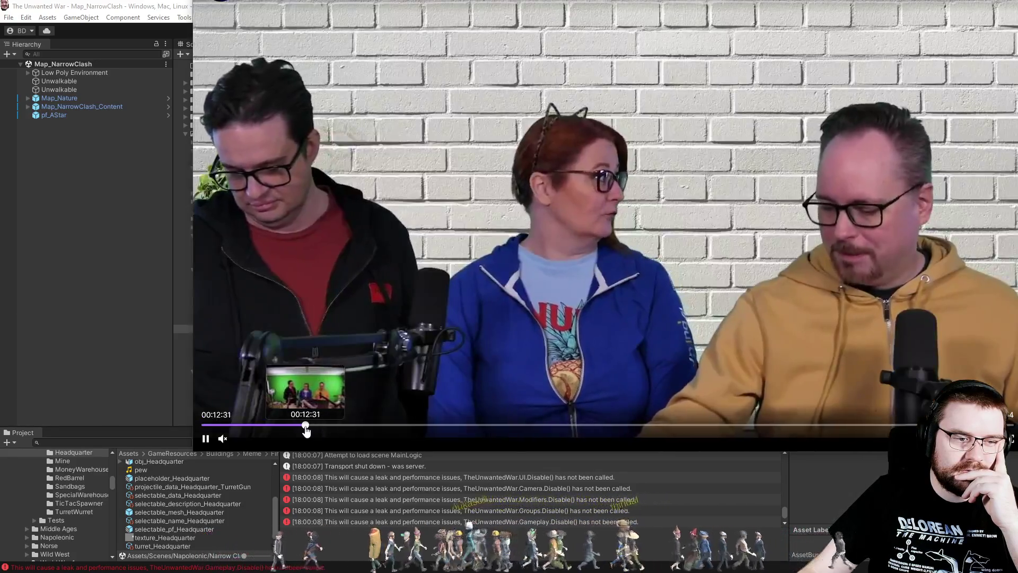
left_click(305, 426)
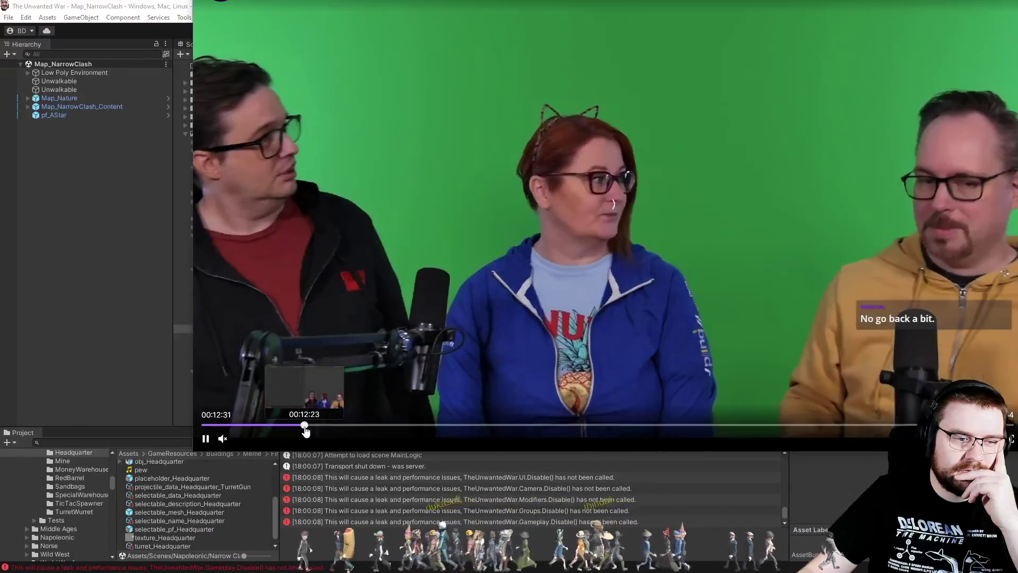
left_click(303, 426)
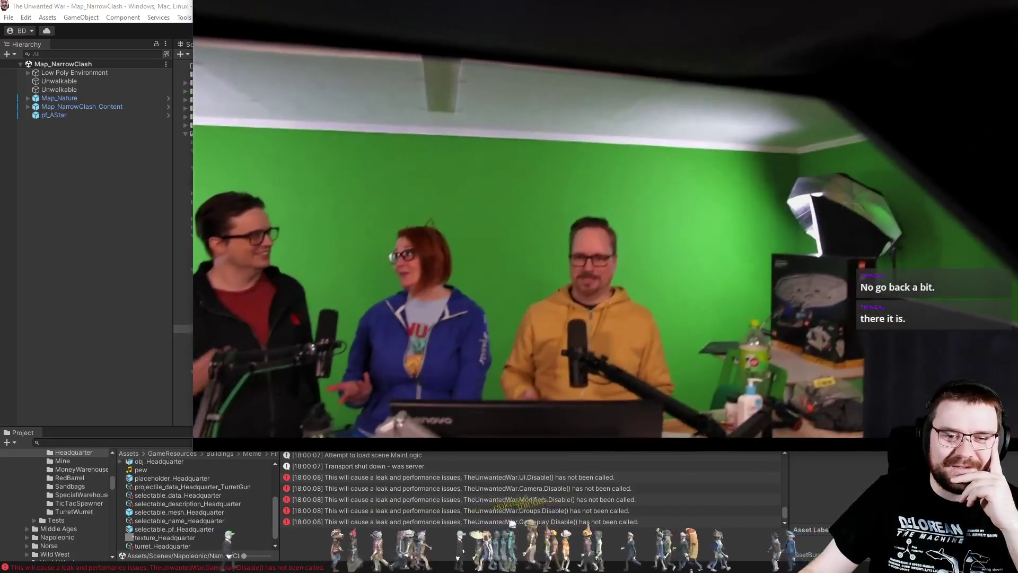
mouse_move(890, 395)
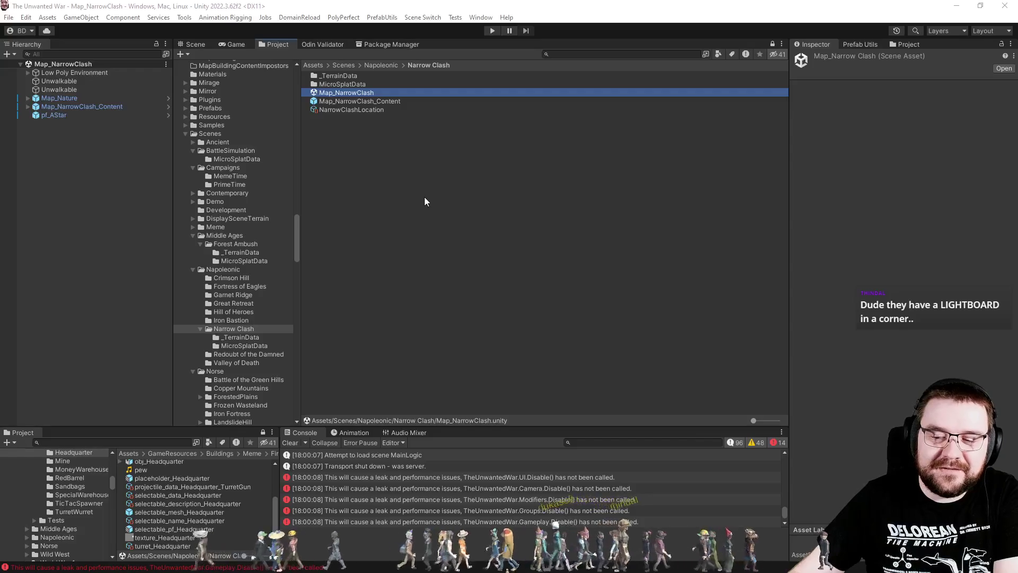
- Return to the Scene view and expand Map_Nature > Bushes in the Hierarchy
left_click(197, 45)
left_click(28, 98)
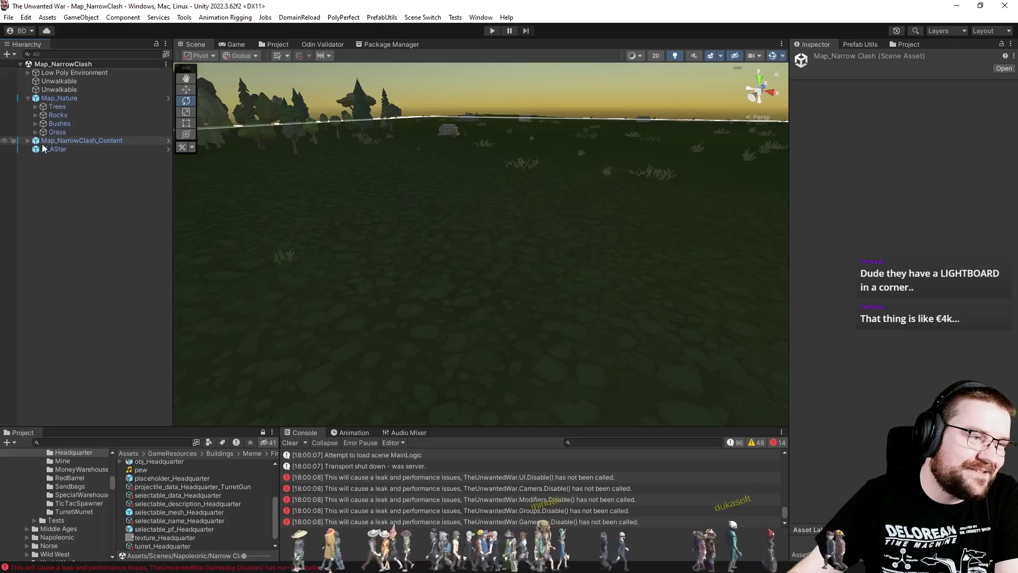
left_click(35, 124)
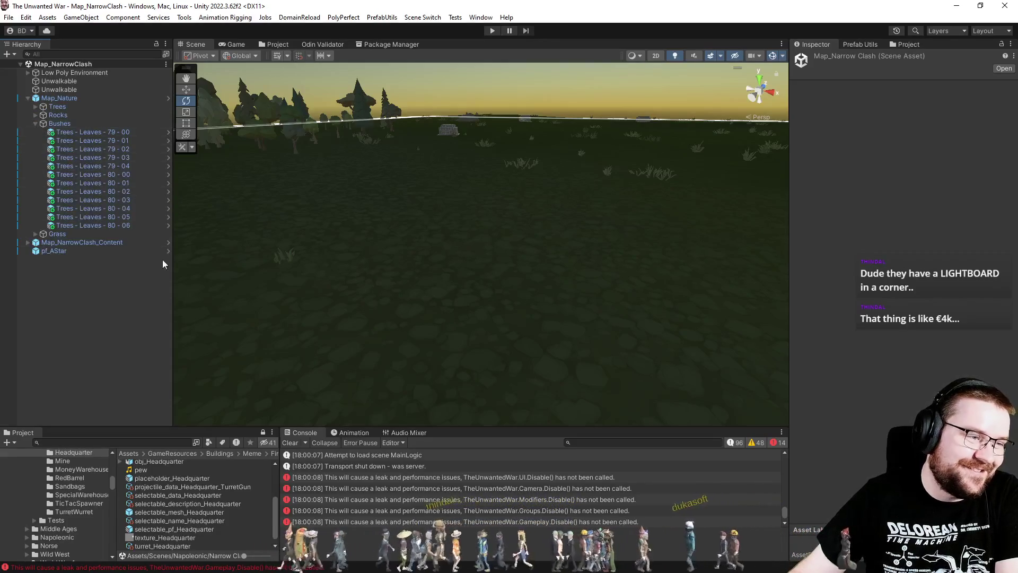
- Review the line assigning new tree IDs in Visual Studio, then open the PrefabUtils menu
key("alt+Tab")
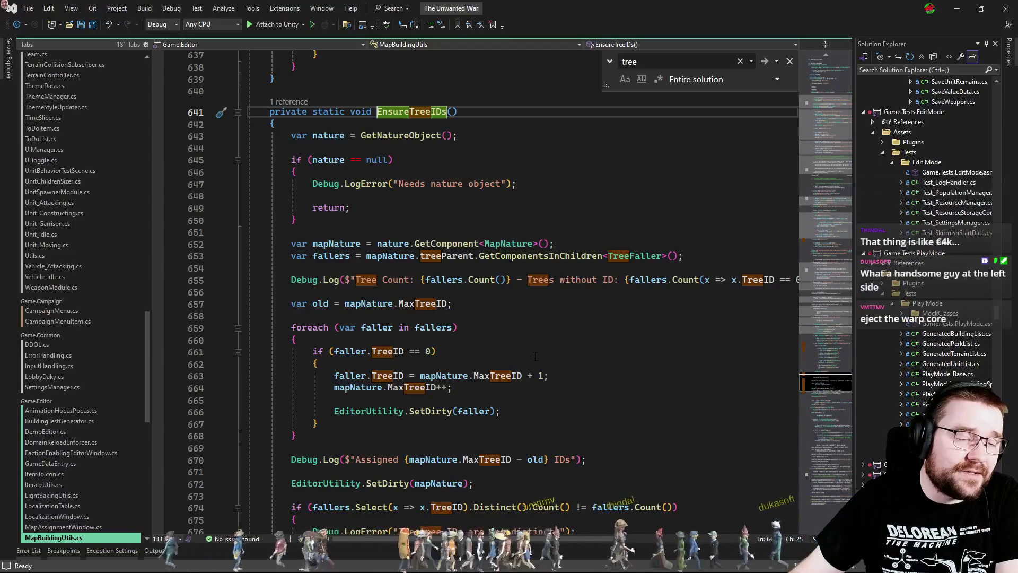
left_click(622, 374)
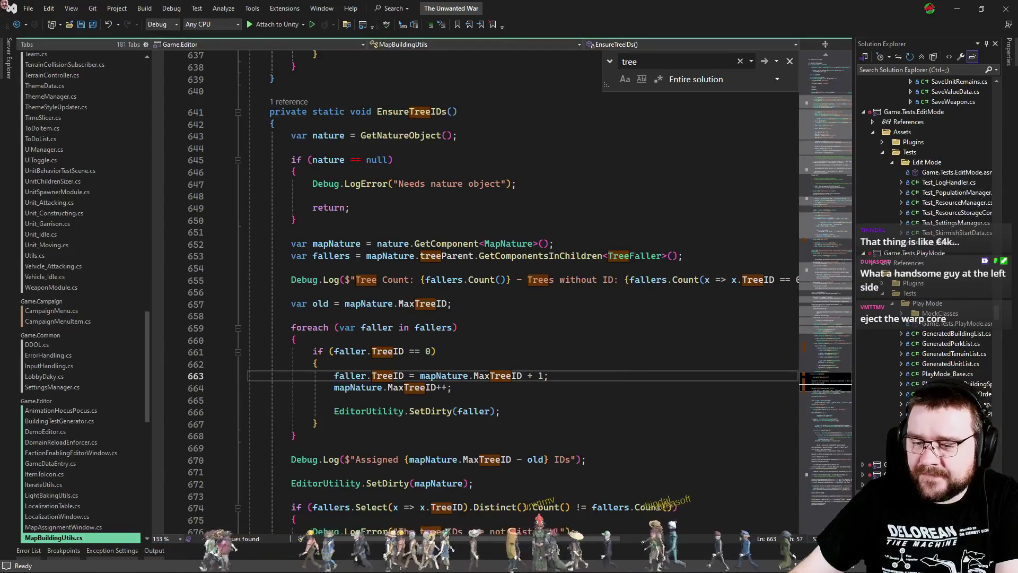
key("alt+Tab")
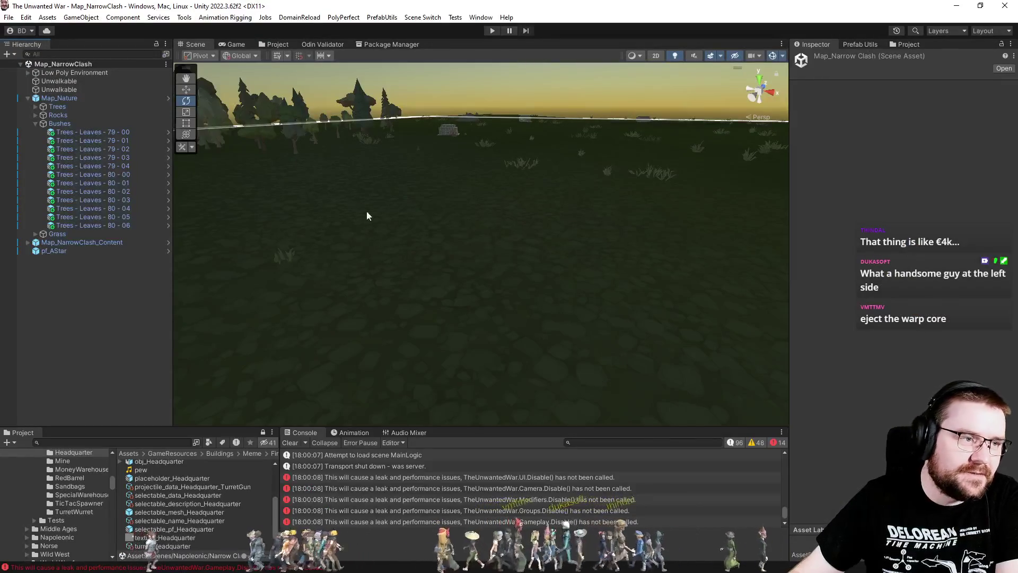
left_click(423, 17)
- Run PrefabUtils > MapBuilding and check the Tree IDs of bushes 79-02, 80-03 and 79-03
mouse_move(382, 17)
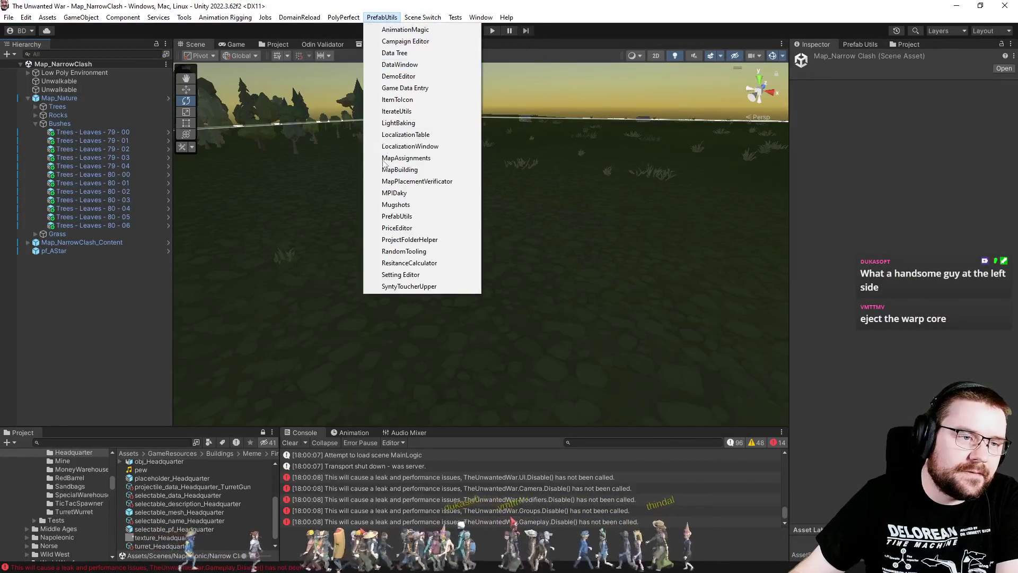
left_click(415, 170)
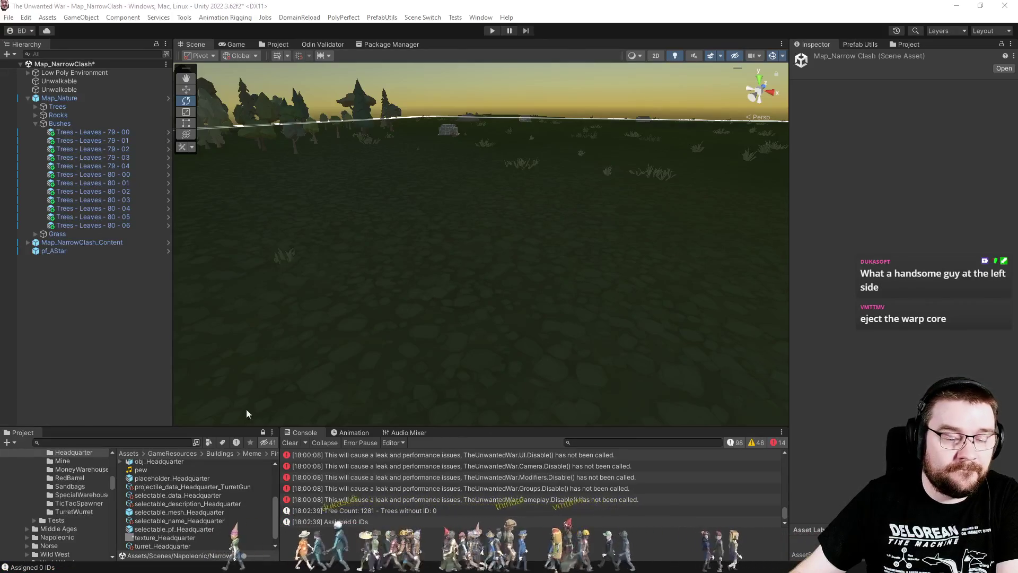
left_click(96, 149)
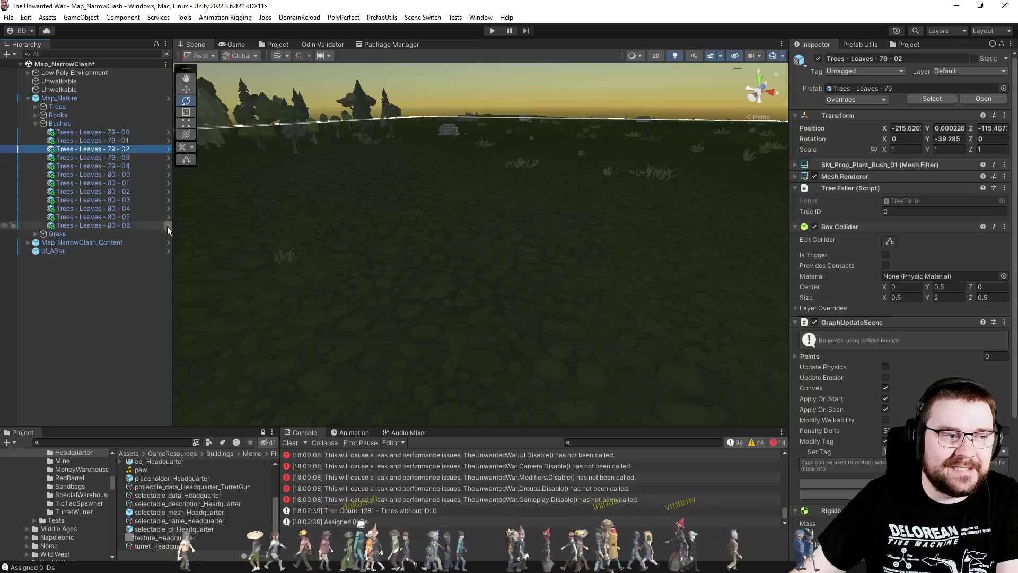
left_click(127, 200)
left_click(111, 217)
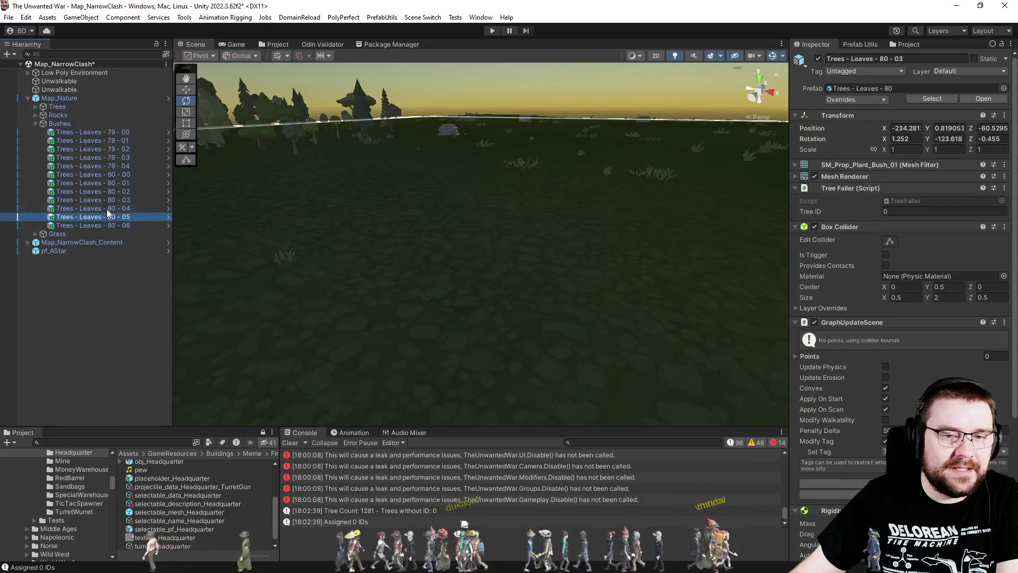
left_click(100, 174)
left_click(105, 157)
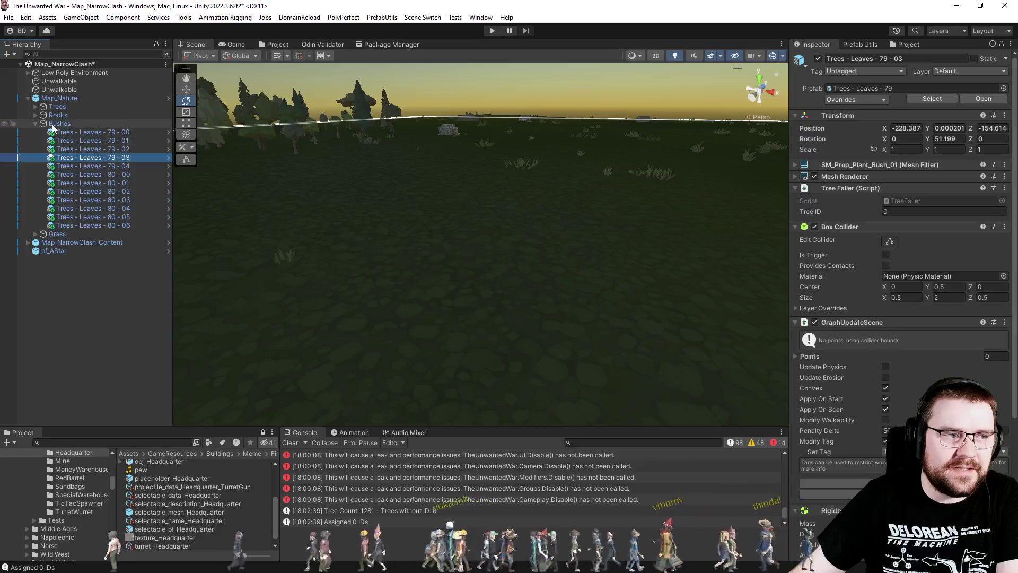
- Set tree Trees - Leaves - 00 - 03's Tree ID to 4, then undo it back to 0
left_click(37, 108)
left_click(86, 141)
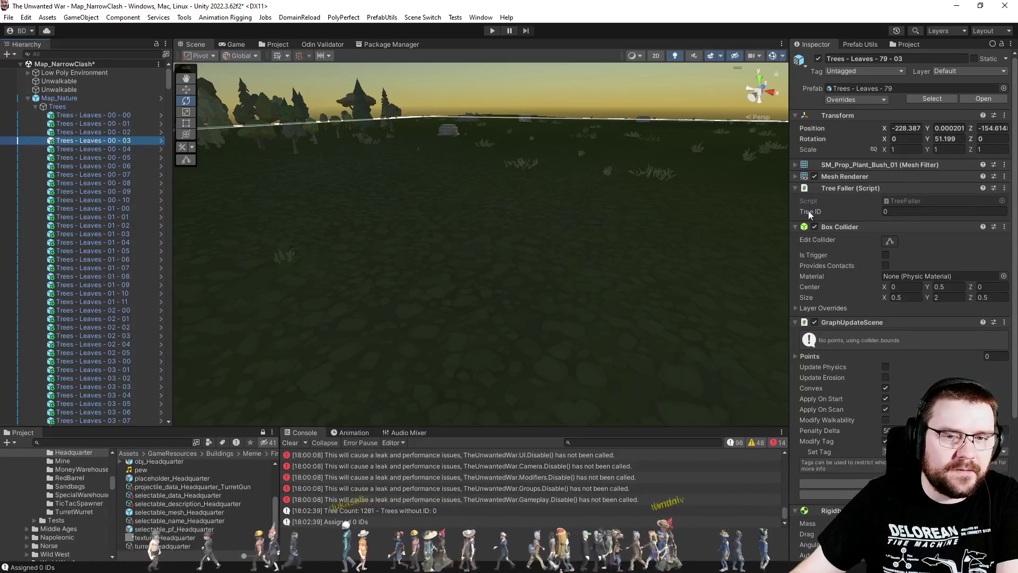
left_click(903, 211)
type("4")
key("Return")
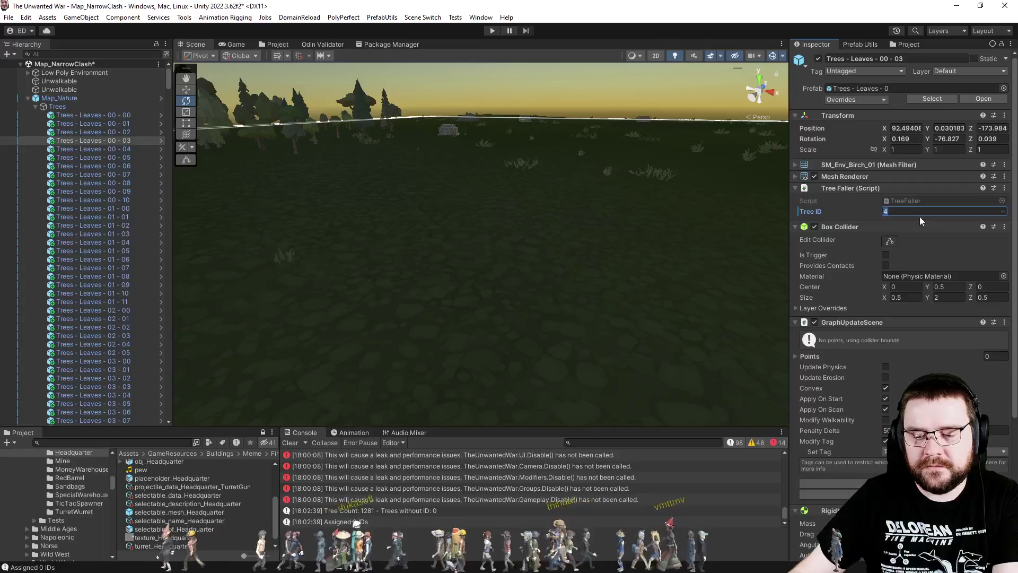
key("ctrl+z")
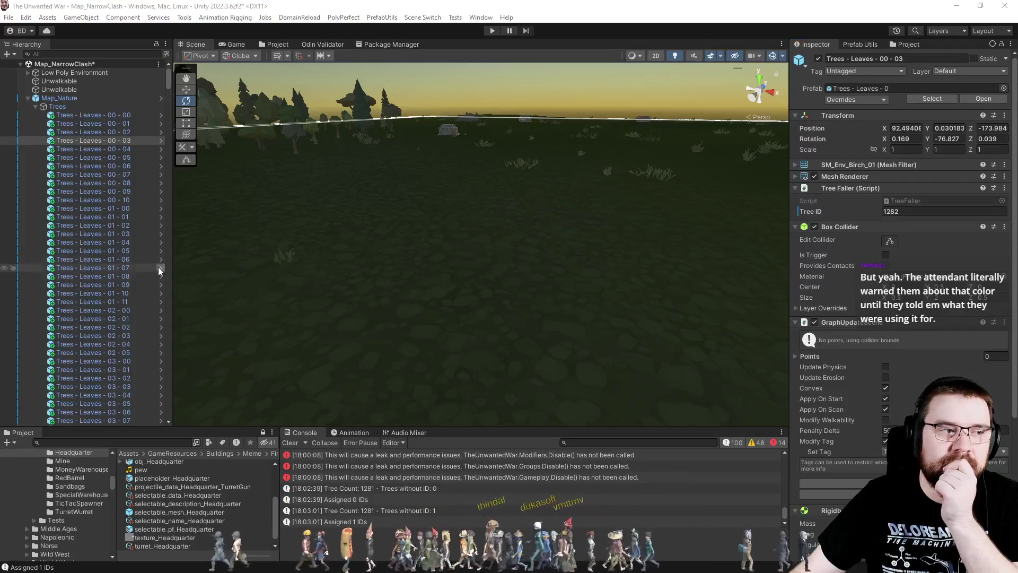
- Collapse the Trees group and inspect bushes 79-01 and 80-01
left_click(35, 107)
left_click(72, 141)
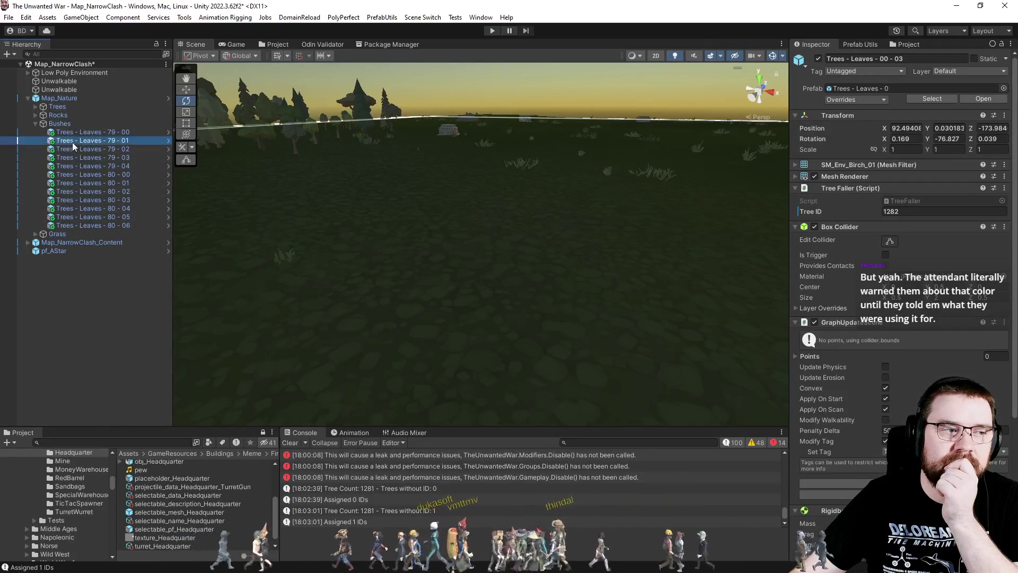
left_click(87, 183)
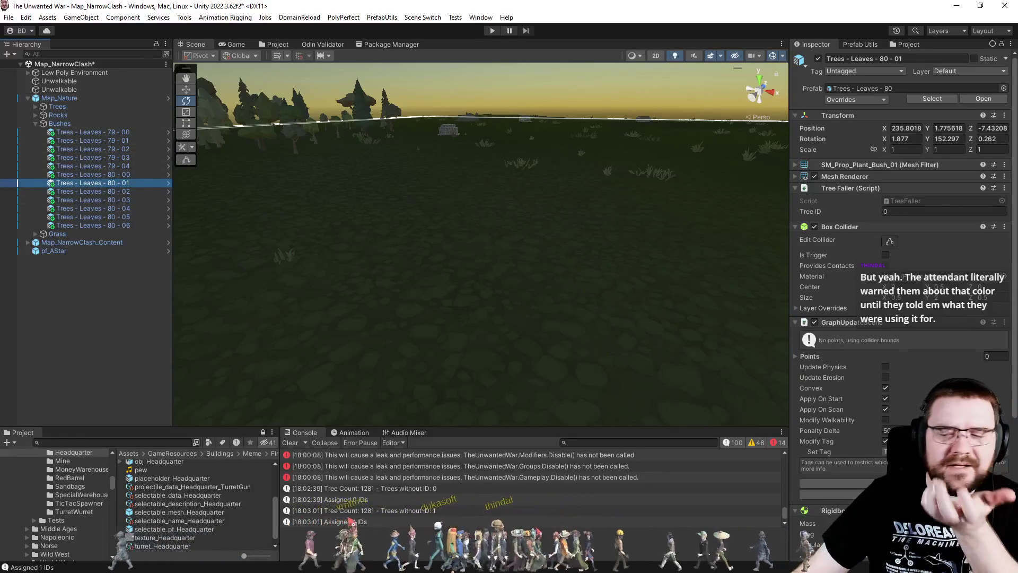
key("alt+Tab")
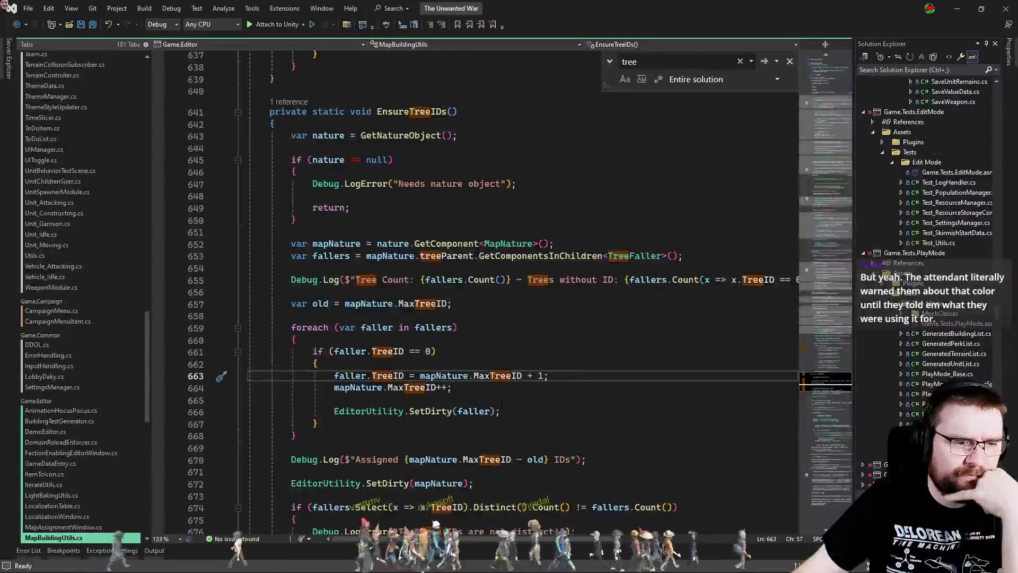
- Review line 653 in EnsureTreeIDs that gathers TreeFaller components from treeParent
mouse_move(474, 255)
left_mouse_down()
mouse_move(681, 247)
mouse_move(689, 256)
left_mouse_up()
left_click(698, 256)
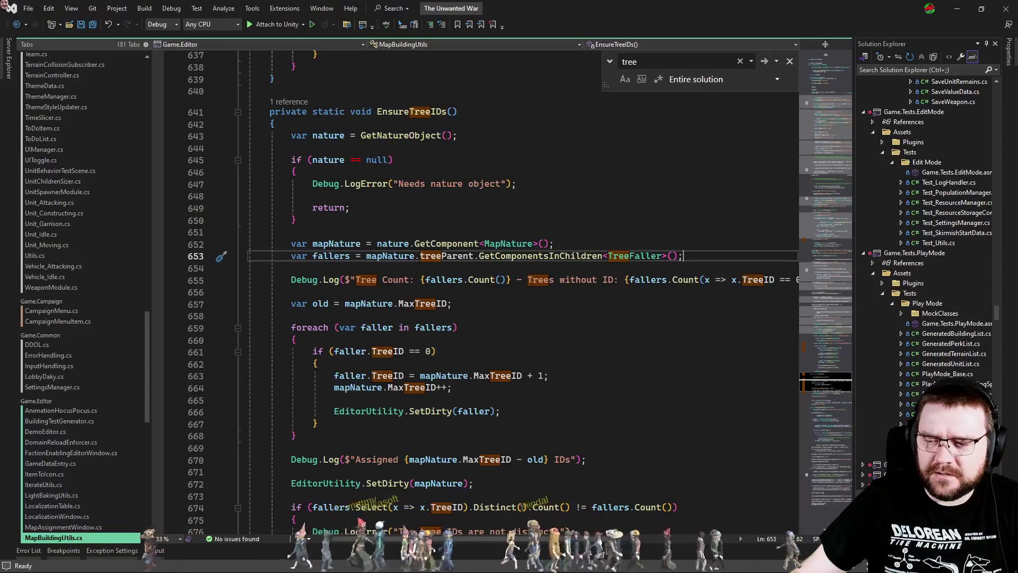
key("alt+Tab")
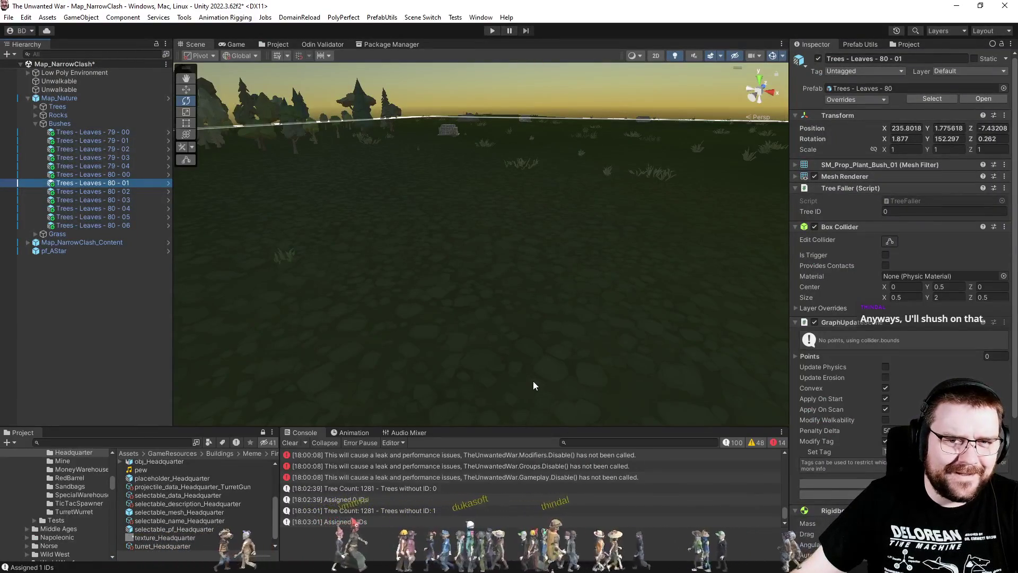
- Scroll the Hierarchy and clear the Unity console log
scroll(868, 346, "down", 5)
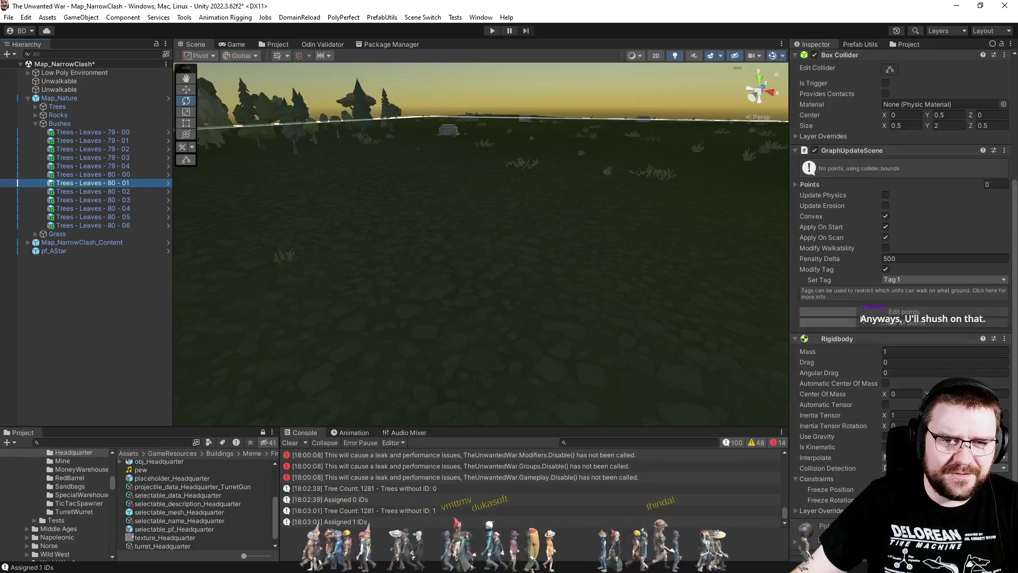
scroll(853, 287, "up", 4)
scroll(854, 287, "up", 2)
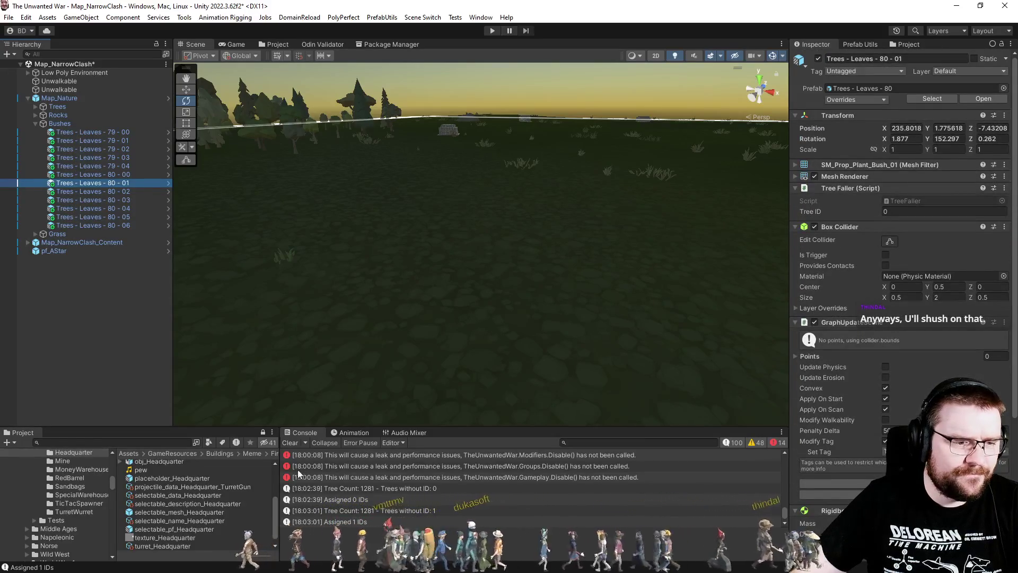
left_click(291, 444)
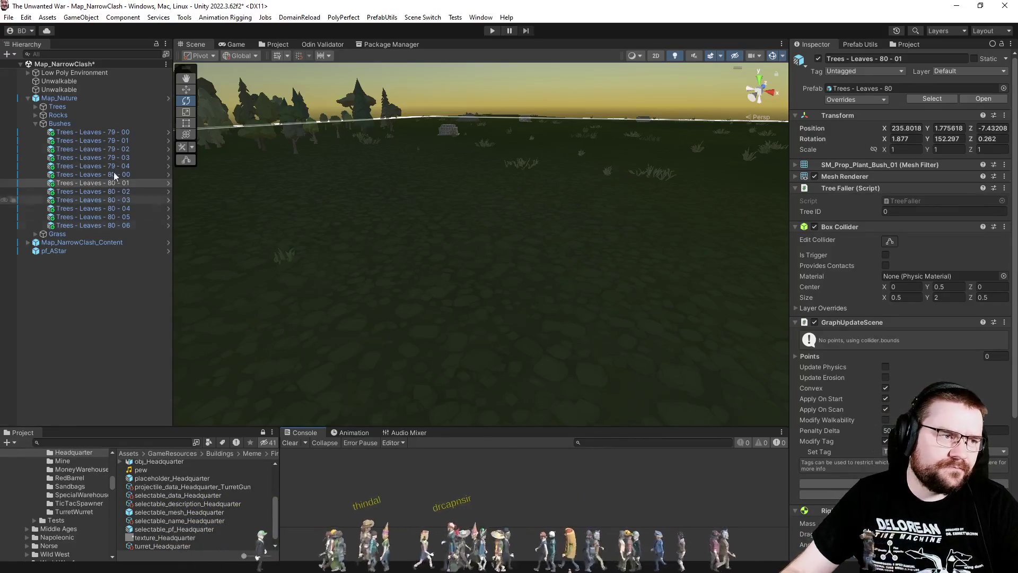
- Inspect bush 79-00 and a Rocks pebble, then collapse the Rocks group
left_click(89, 131)
left_click(36, 114)
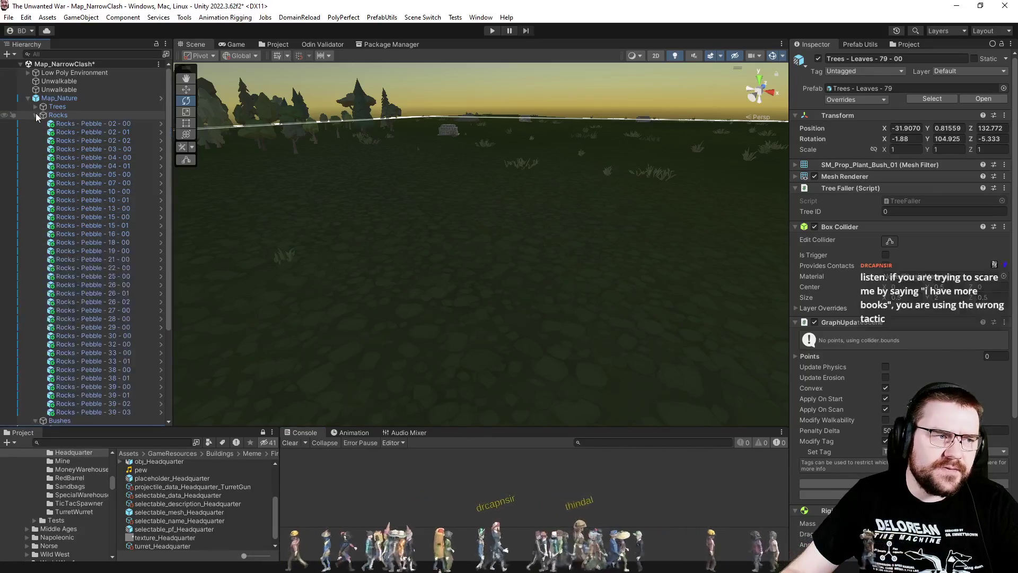
left_click(87, 182)
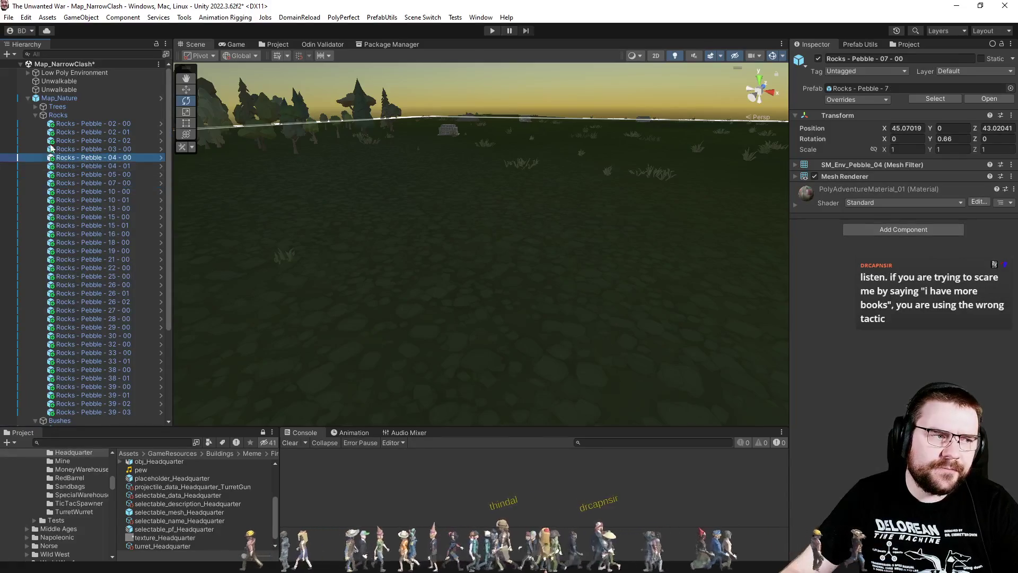
left_click(43, 115)
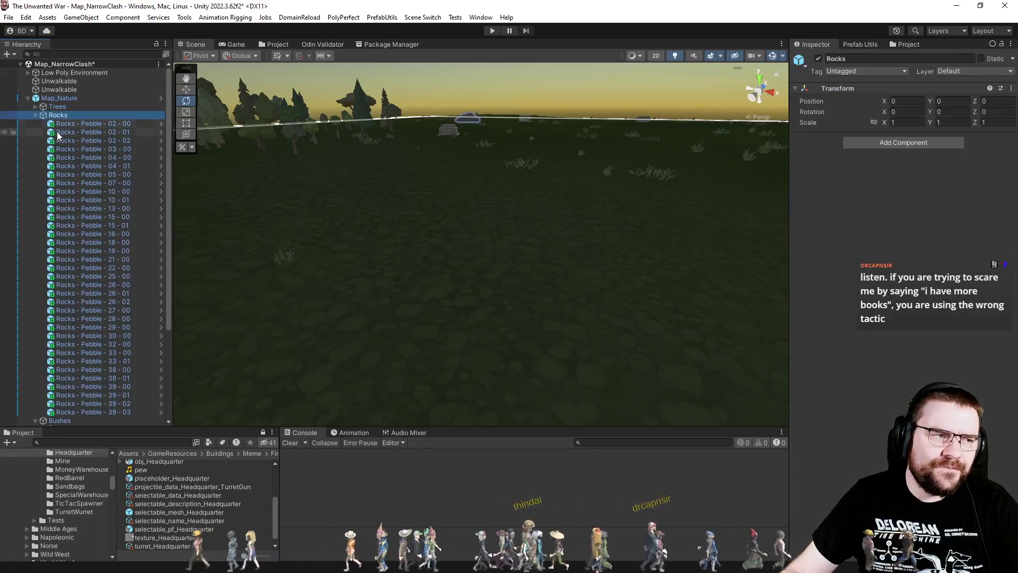
left_click(35, 115)
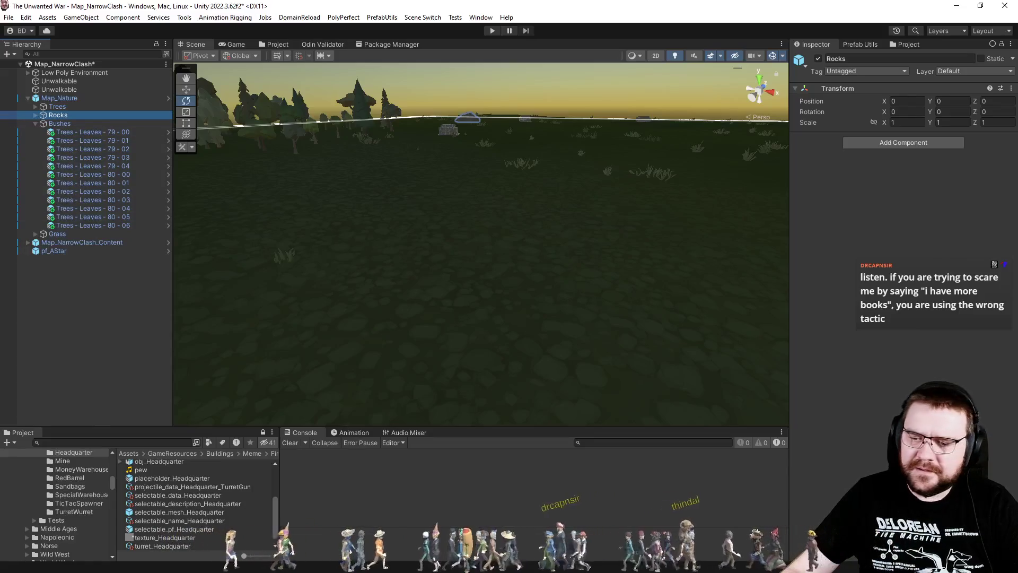
key("alt+Tab")
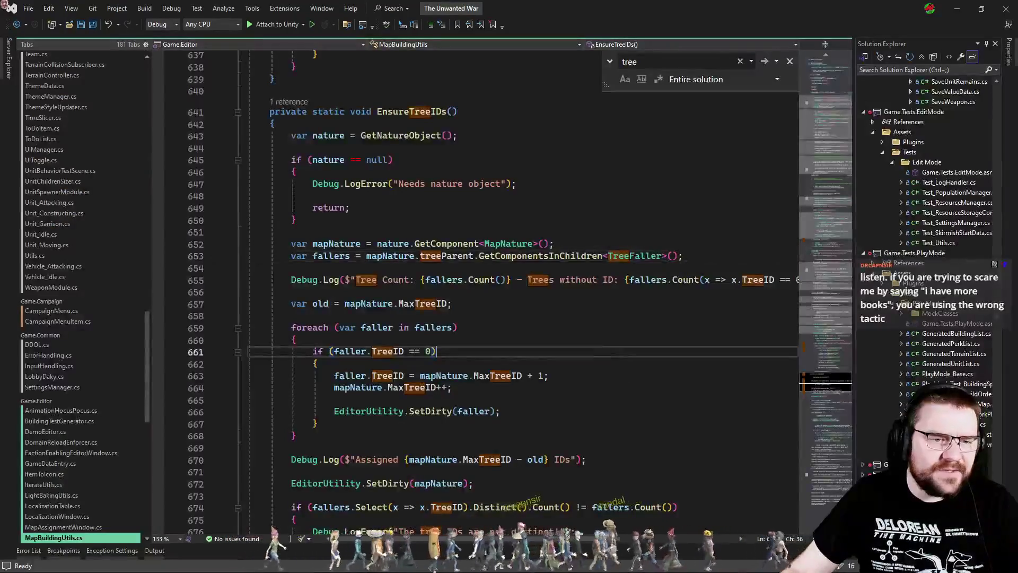
- Check Map_Nature's Max Tree ID of 1282, then build the solution in Visual Studio
key("shift+Home")
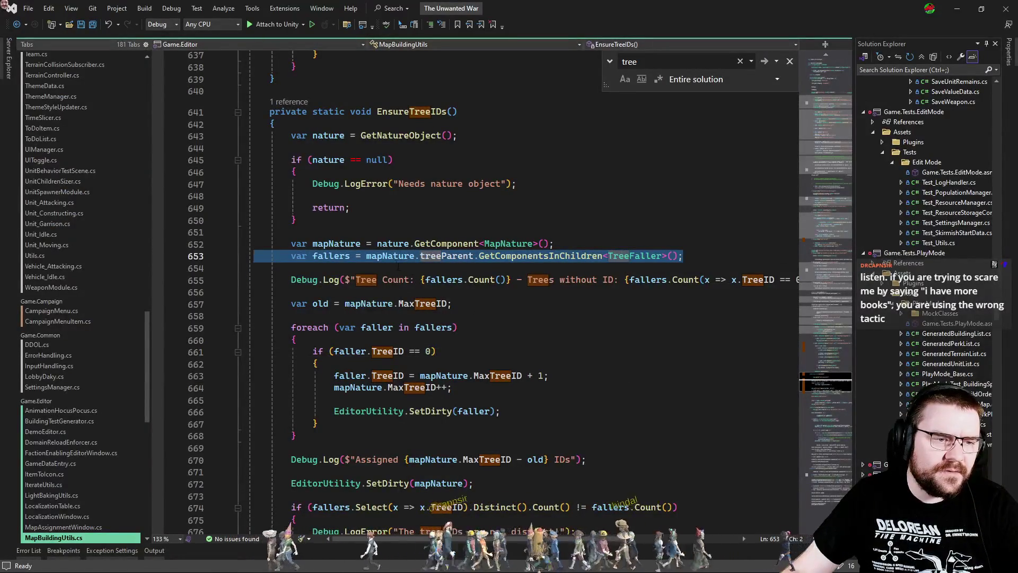
key("alt+Tab")
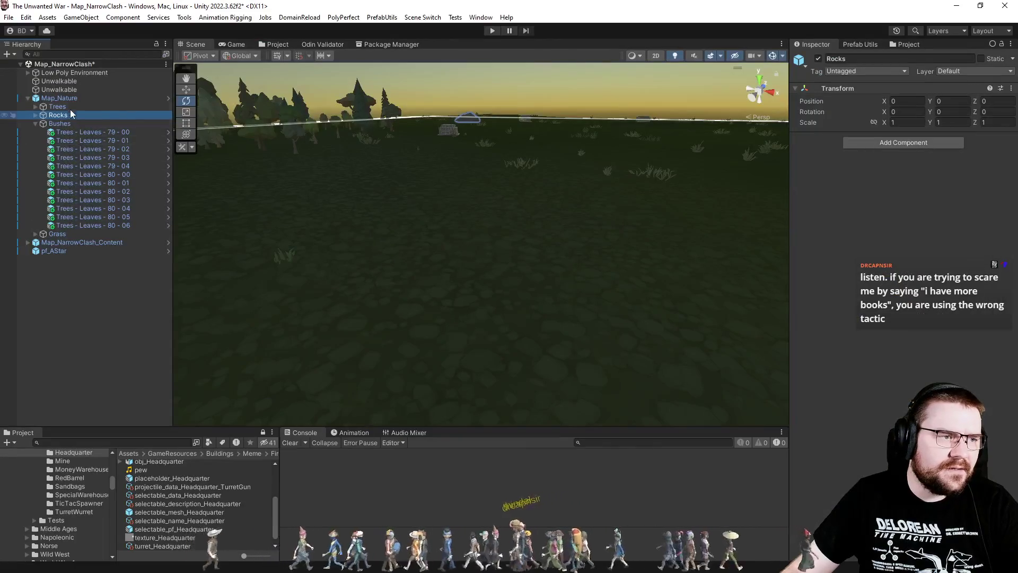
left_click(71, 98)
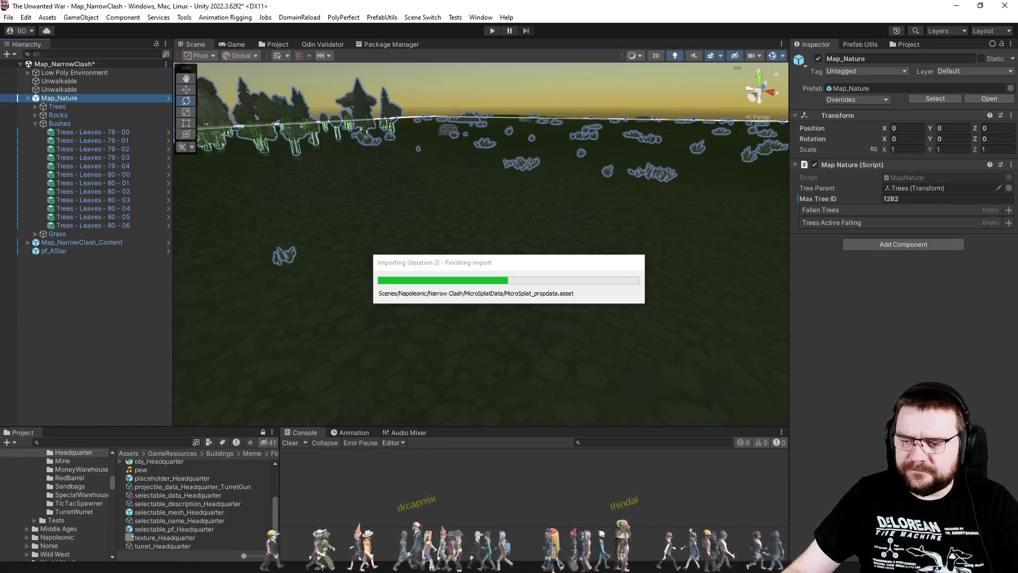
key("alt+Tab")
key("Up")
key("Up")
key("ctrl+shift+b")
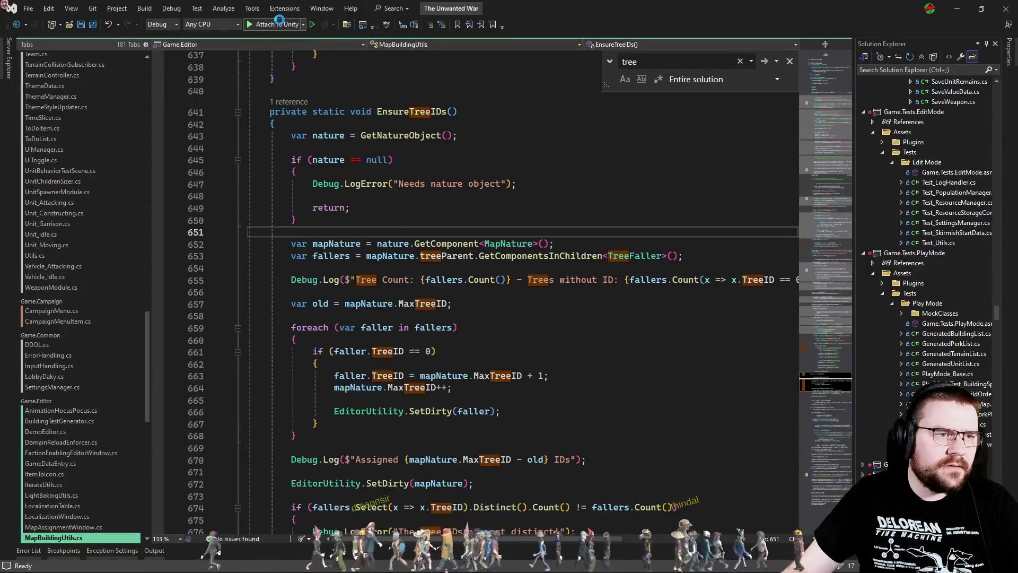
- Hide the build output, put a breakpoint on the tree-count Debug.Log at line 655, and switch to Unity
key("Escape")
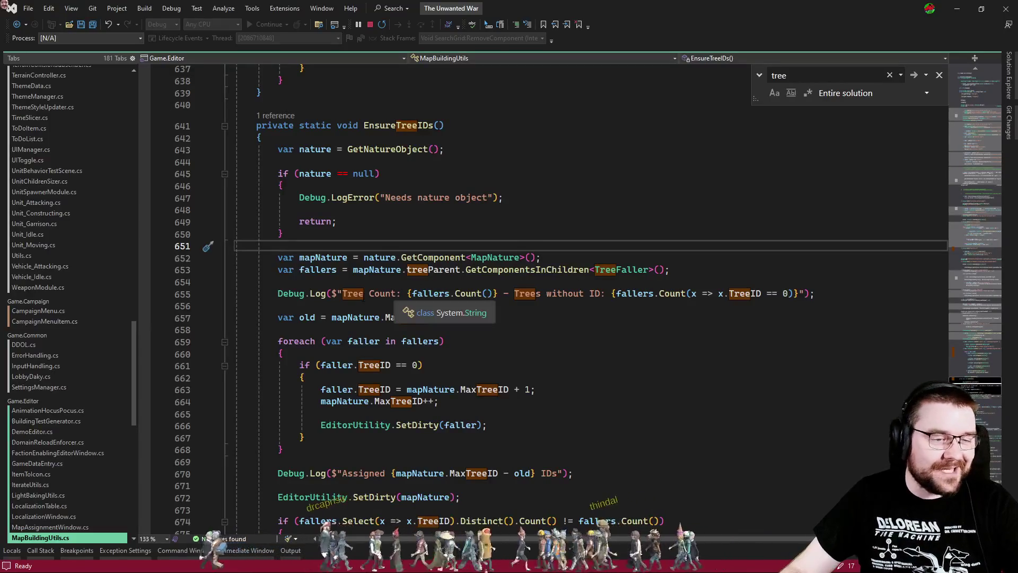
left_click(145, 294)
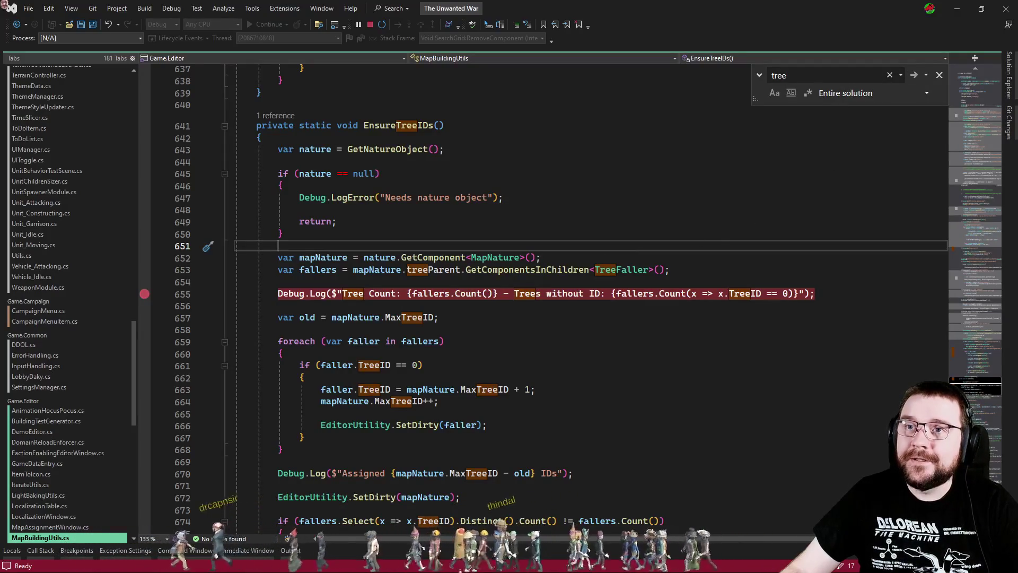
key("alt+Tab")
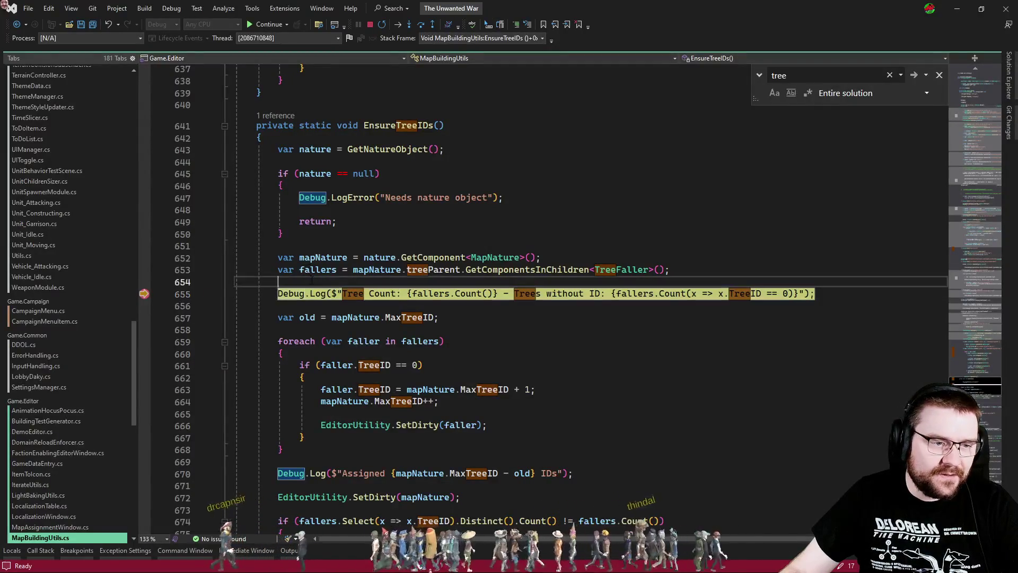
- Inspect the fallers value, expanding its last range 1200–1280 in the datatip
left_click(318, 278)
left_click(322, 282)
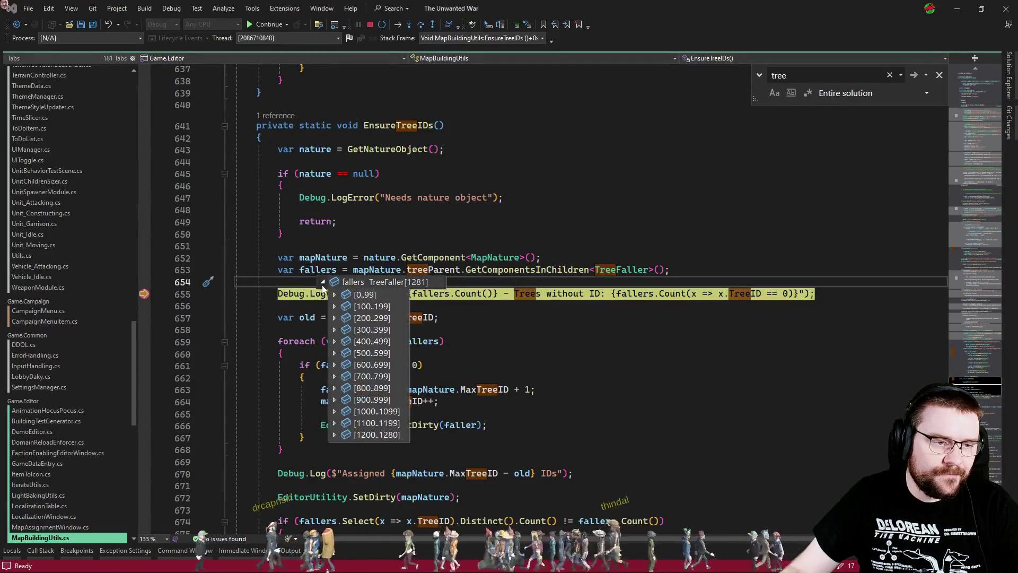
left_click(335, 435)
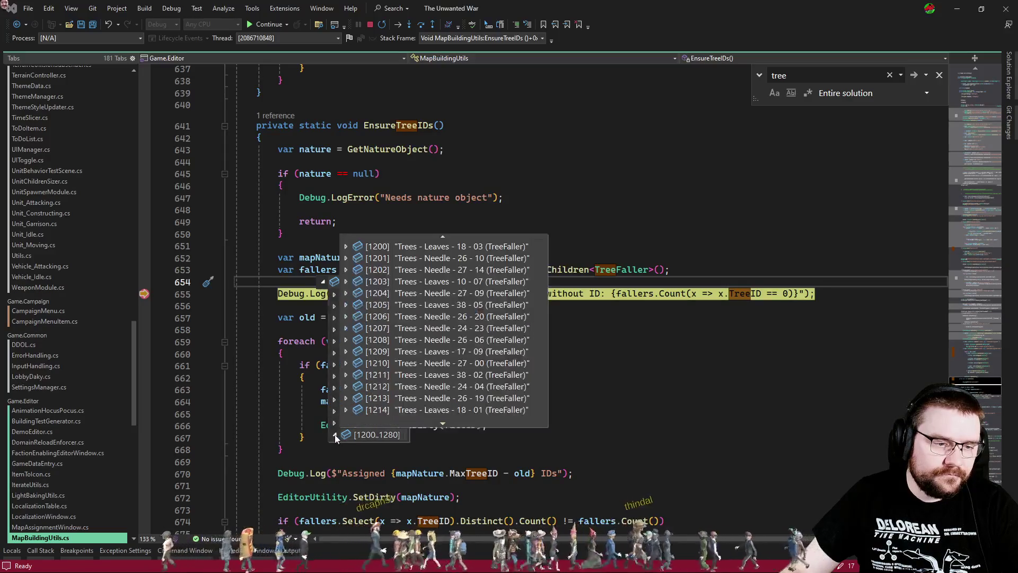
scroll(448, 366, "down", 13)
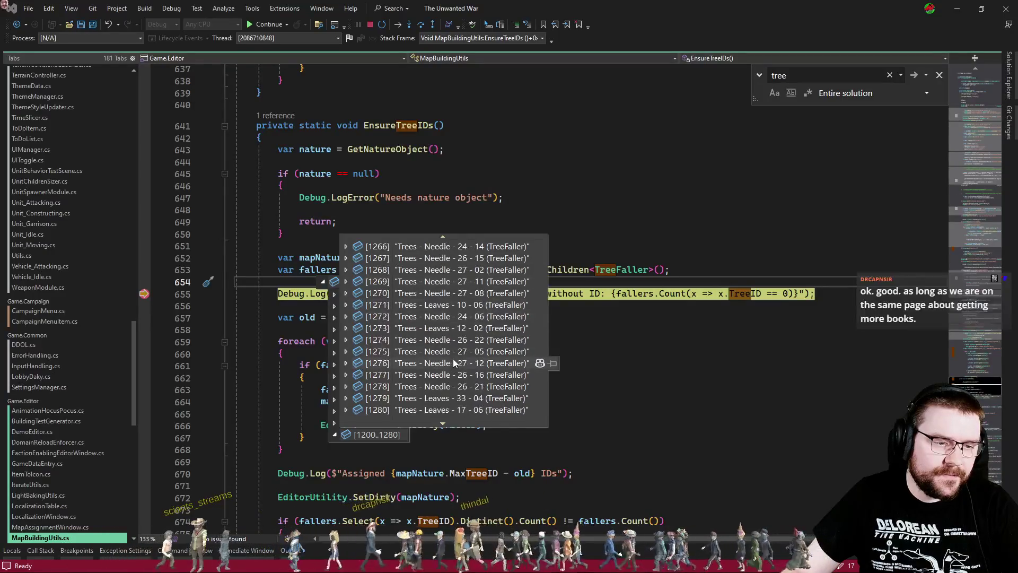
left_click(724, 367)
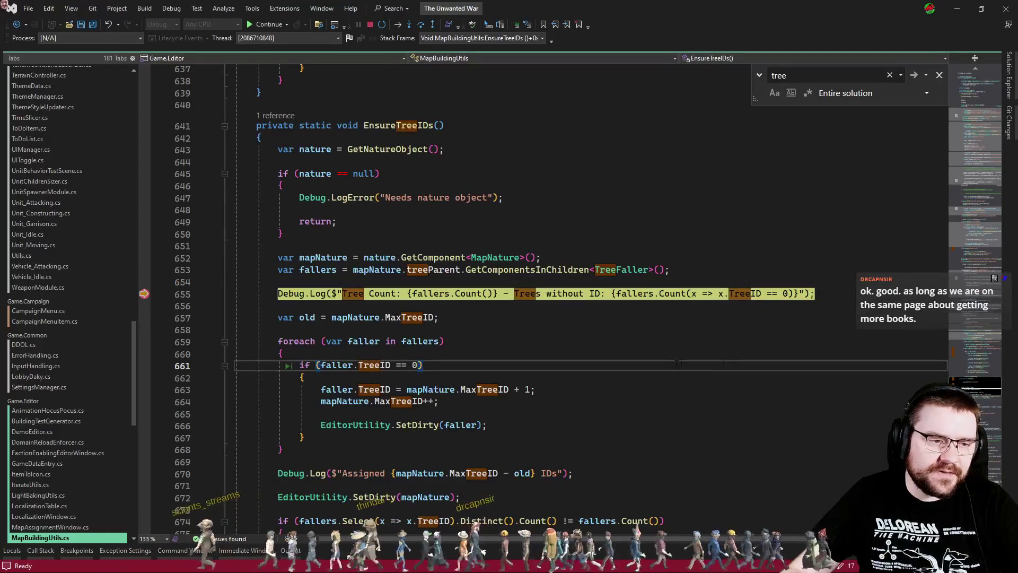
- Recheck fallers range 1200–1280, confirming 1281 TreeFaller entries, then open QuickWatch
key("alt+Tab")
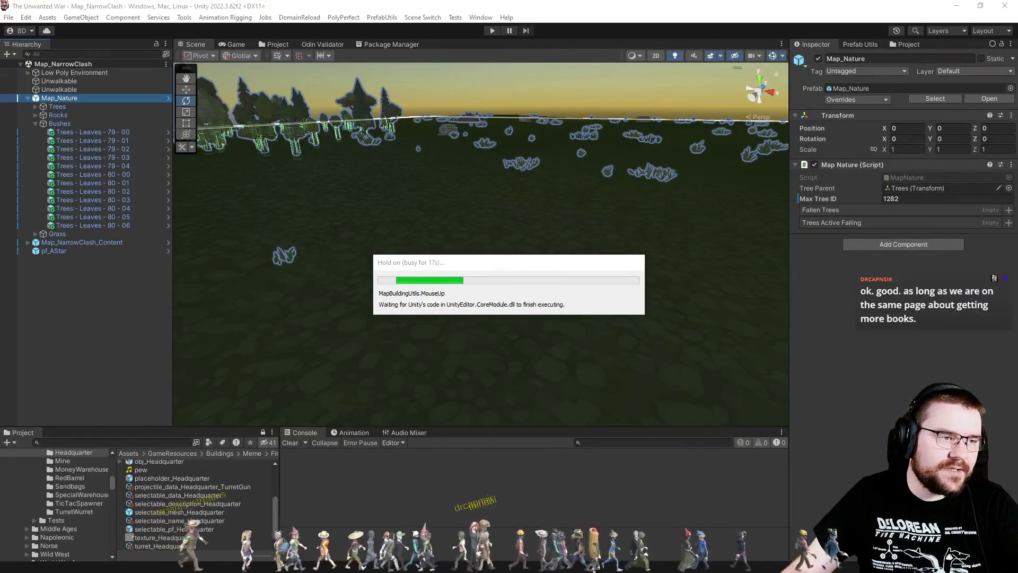
key("alt+Tab")
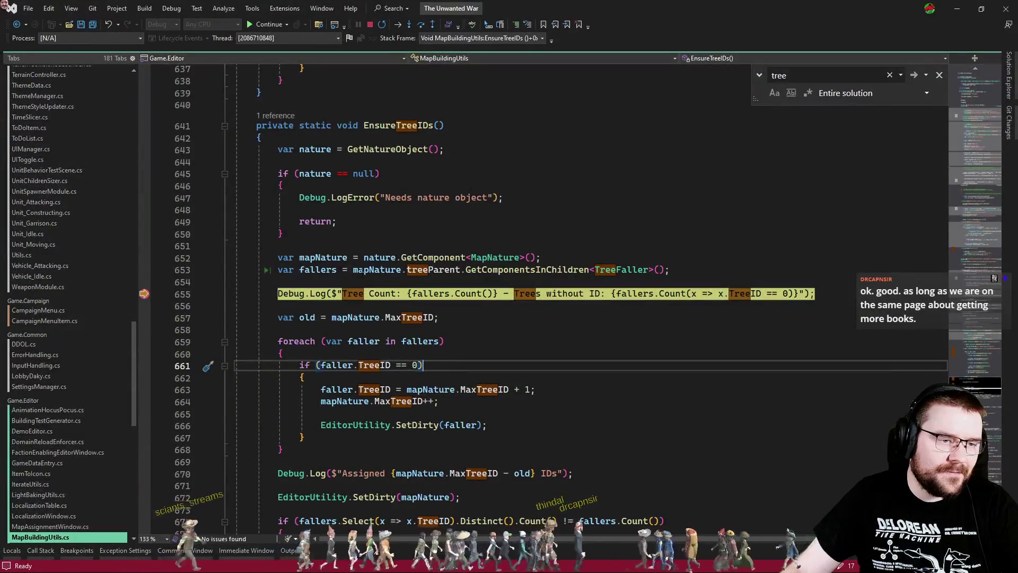
left_click(339, 282)
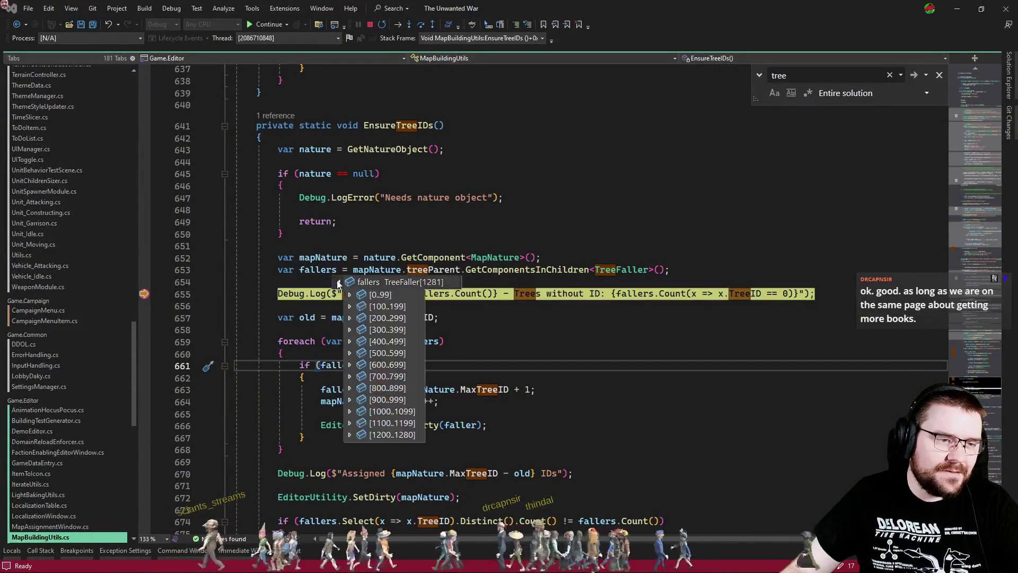
left_click(350, 435)
scroll(485, 364, "down", 5)
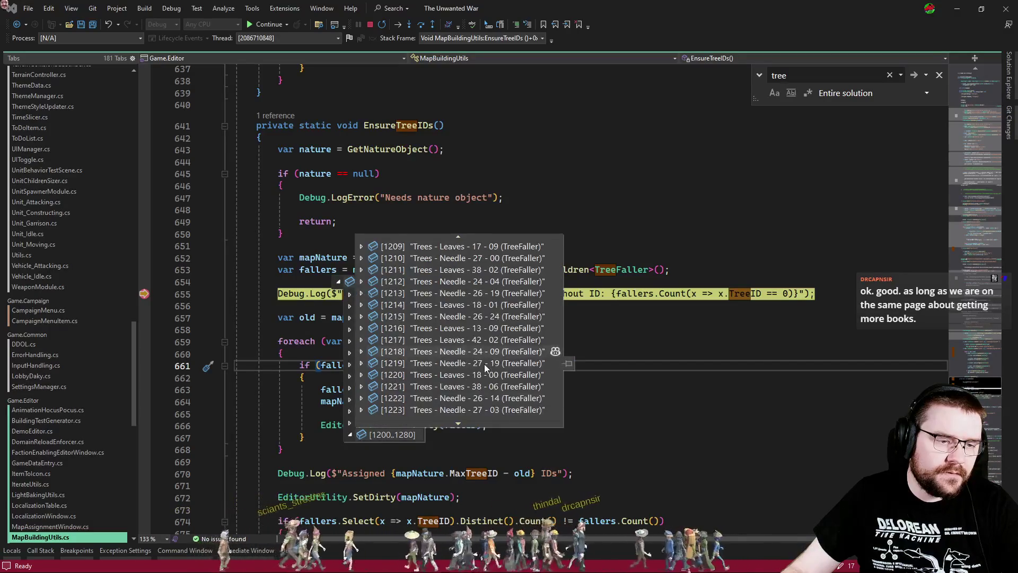
scroll(482, 364, "down", 5)
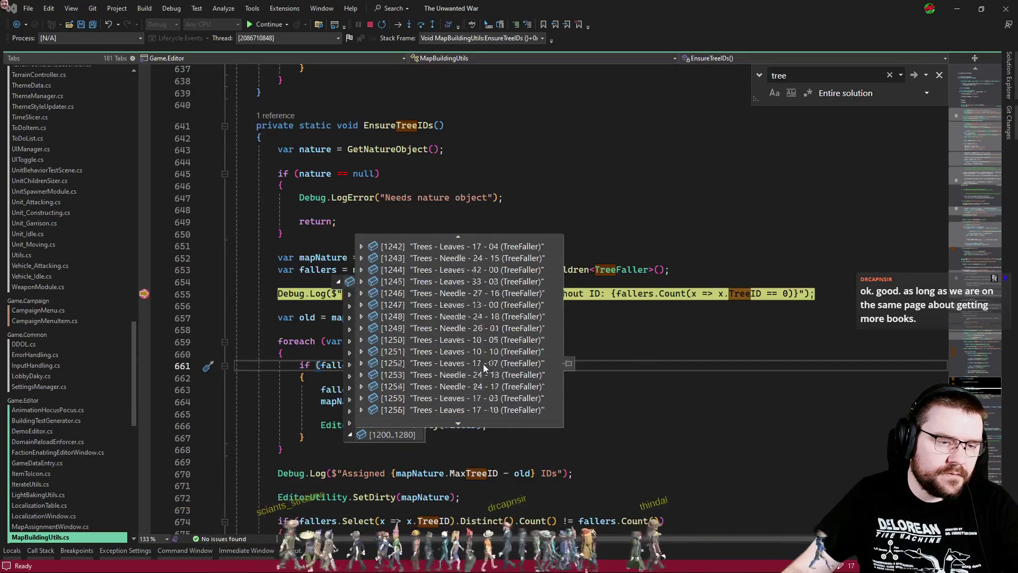
left_click(700, 344)
key("shift+F9")
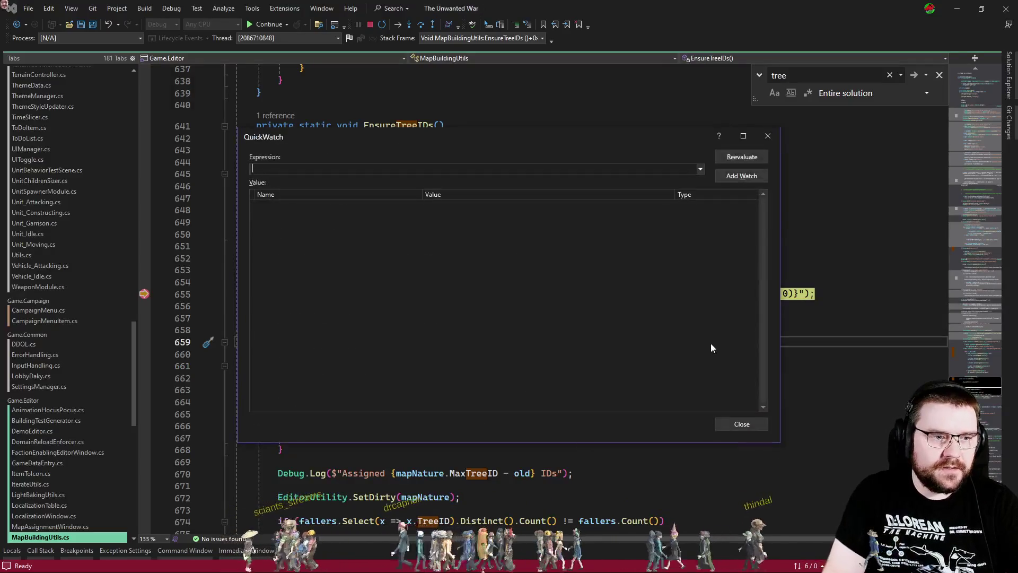
- Evaluate fallers.Select(x => x.name.Contains("80")) in QuickWatch, get a parse error, and close it
type("(allers.s")
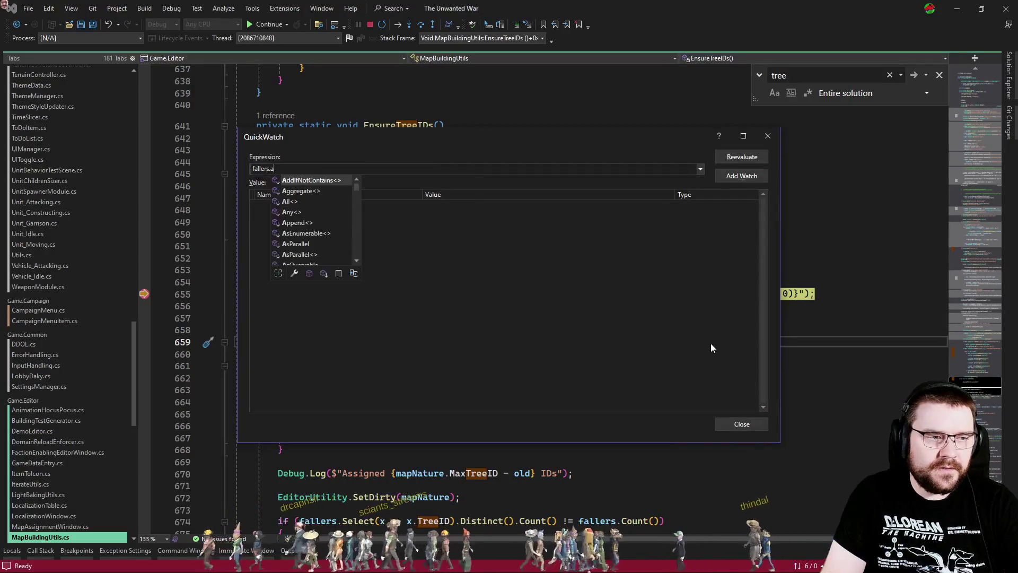
type("elect(x")
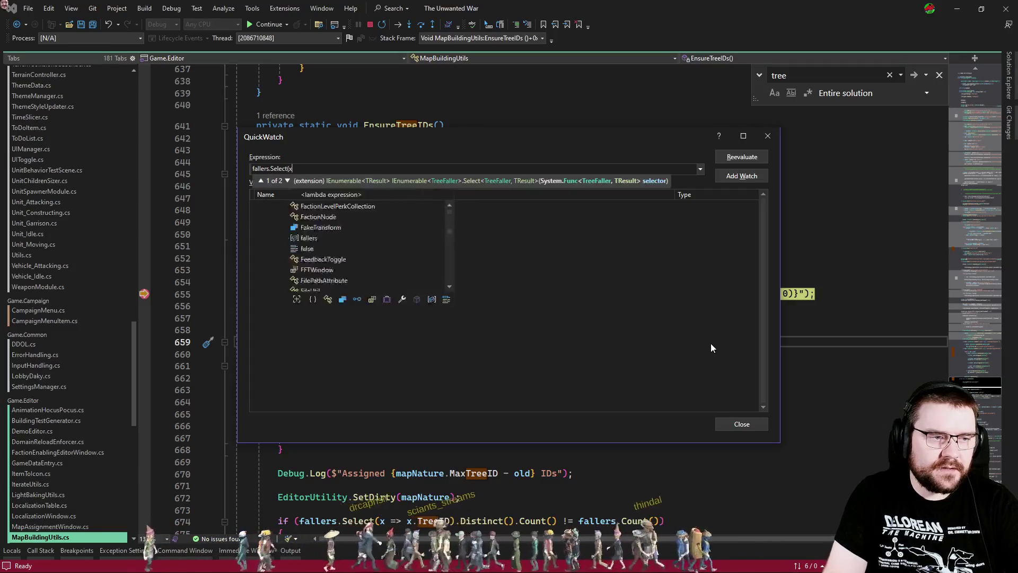
type(" => x.name")
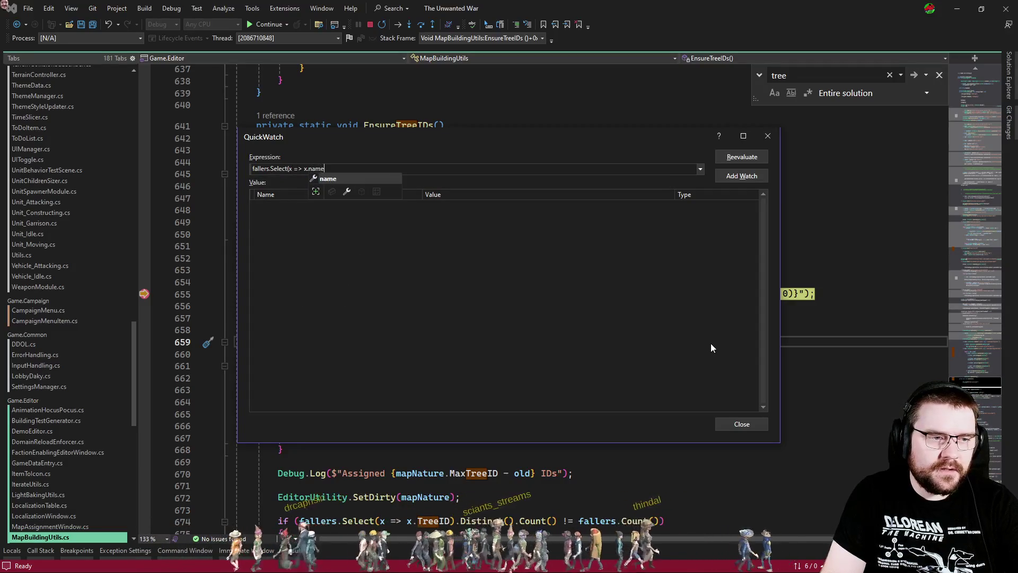
type(".con")
key("Tab")
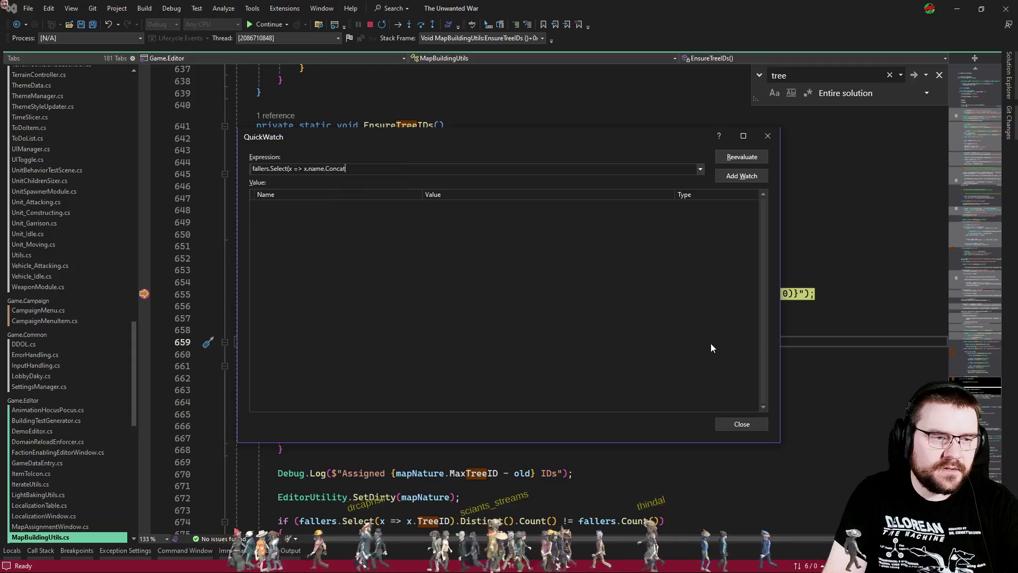
type("(\"80")
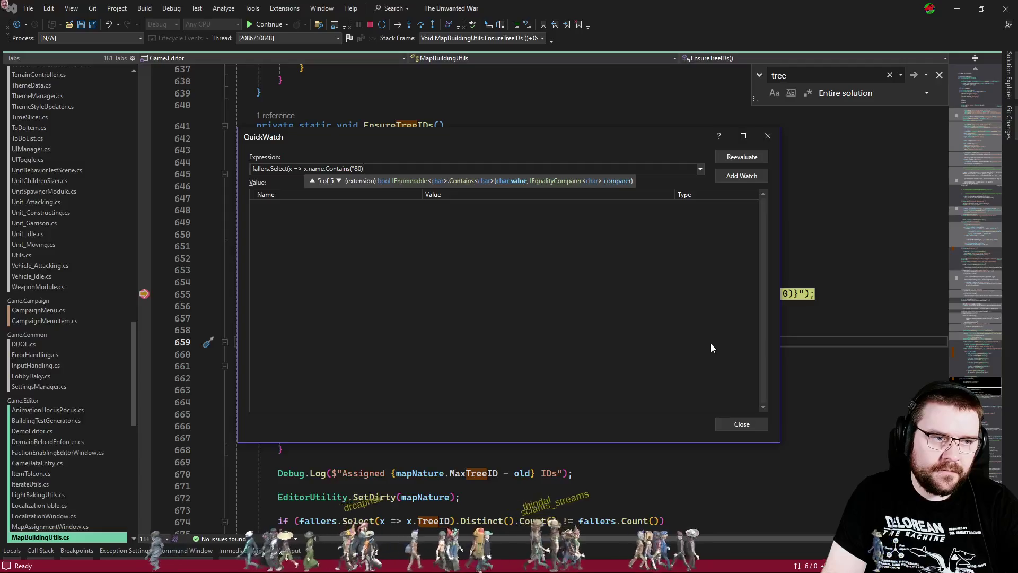
type(")")
key("Return")
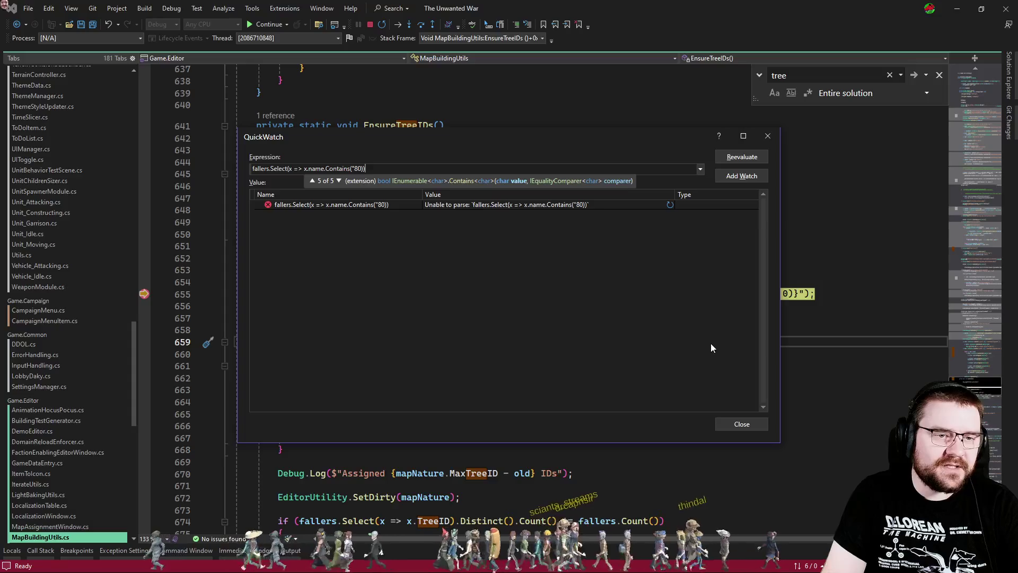
key("Escape")
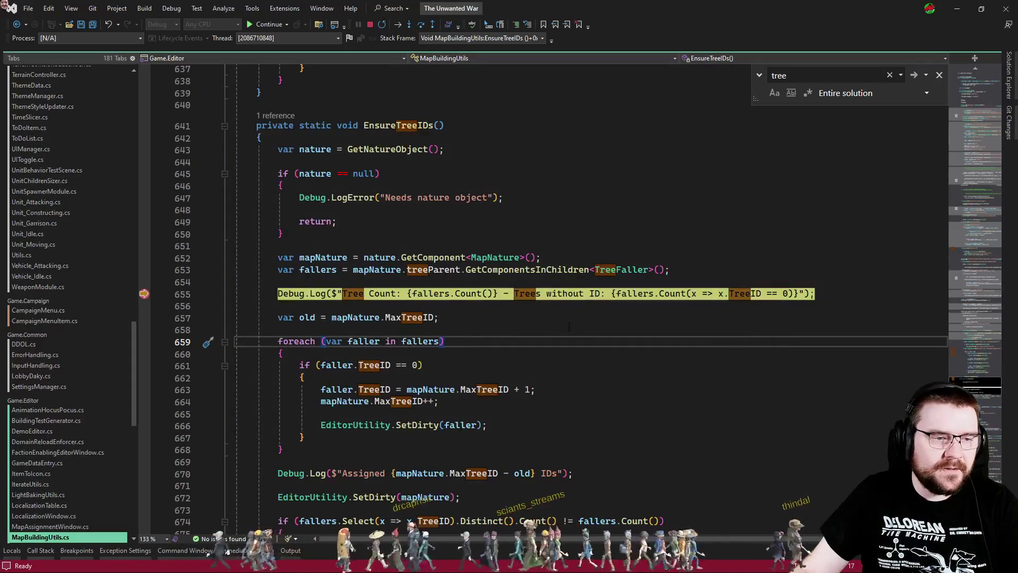
- Stop debugging and close the 'tree' search, leaving EnsureTreeIDs in normal editing mode
left_click(529, 313)
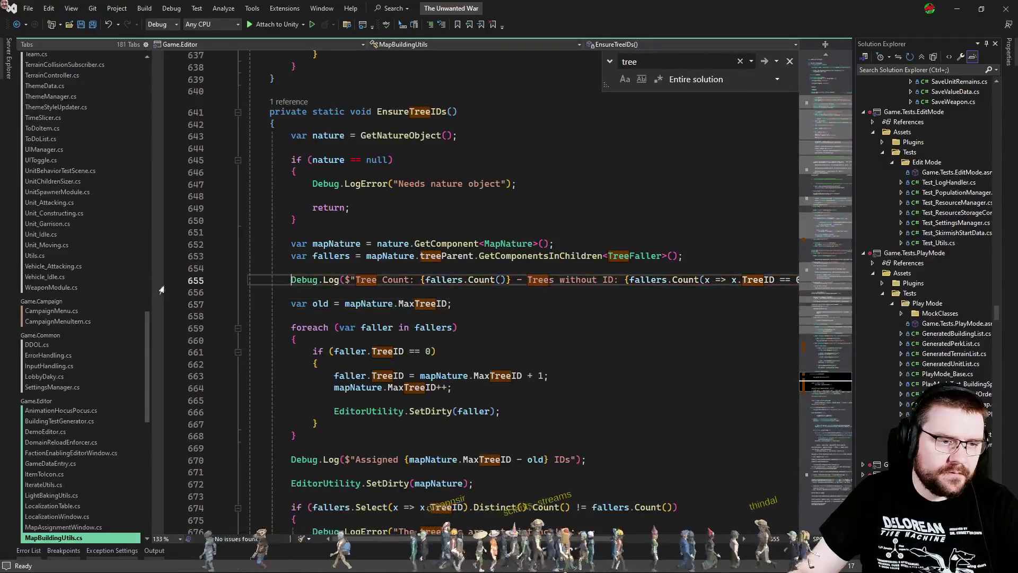
left_click(557, 350)
key("Escape")
key("Up")
key("Up")
key("Up")
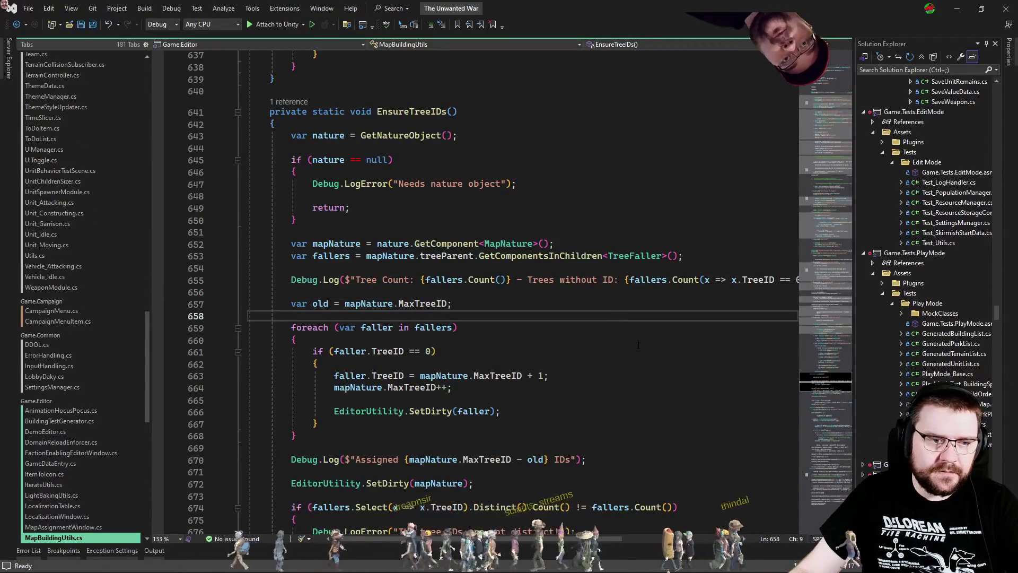
- In Unity, select the Trees group and save the Map_NarrowClash scene, then return to Visual Studio
key("alt+Tab")
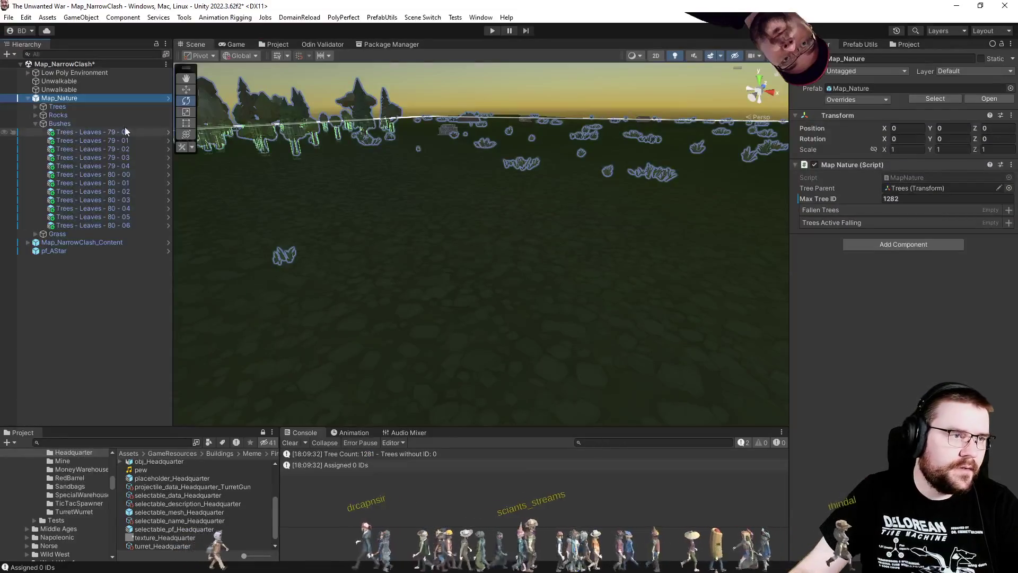
left_click(62, 109)
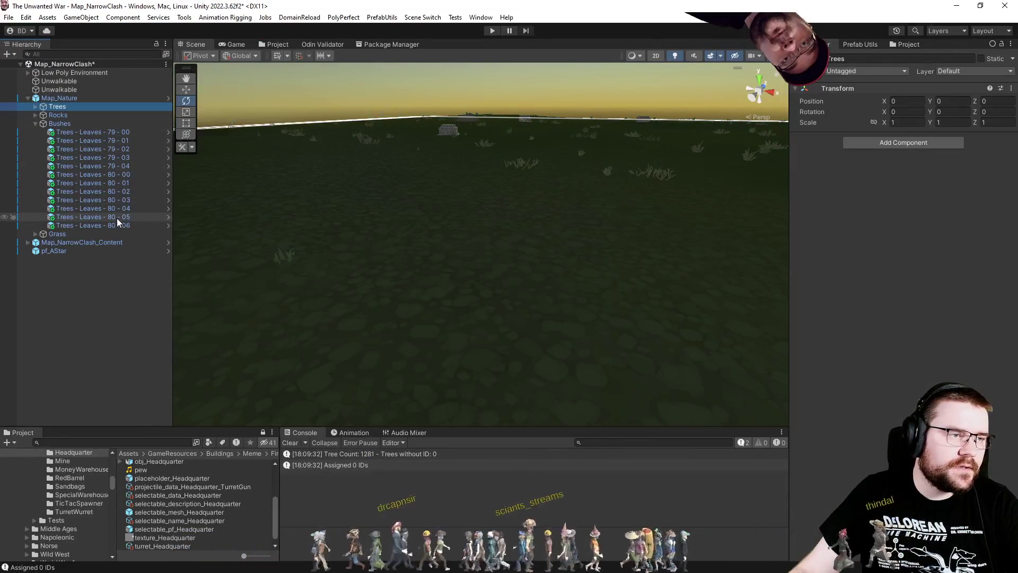
key("ctrl+s")
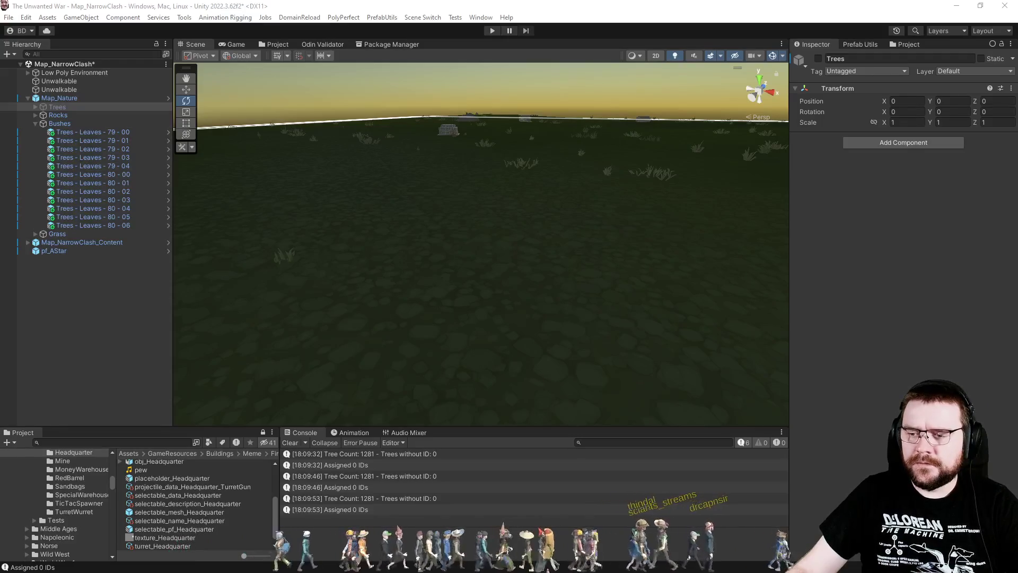
key("alt+Tab")
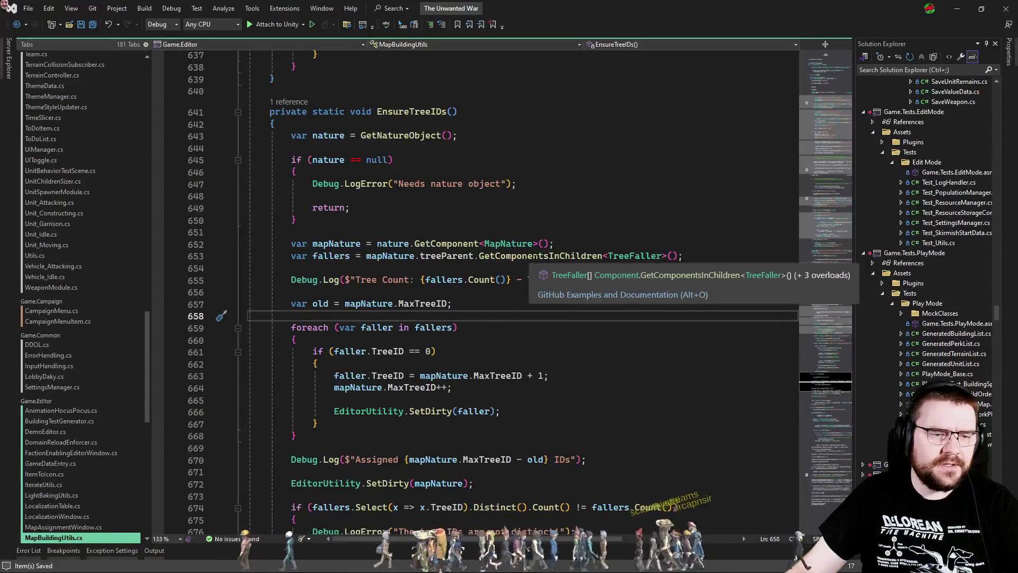
- Change line 653 to GetComponentsInChildren<TreeFaller>(false), save, and let Unity recompile
left_click(671, 256)
type("false")
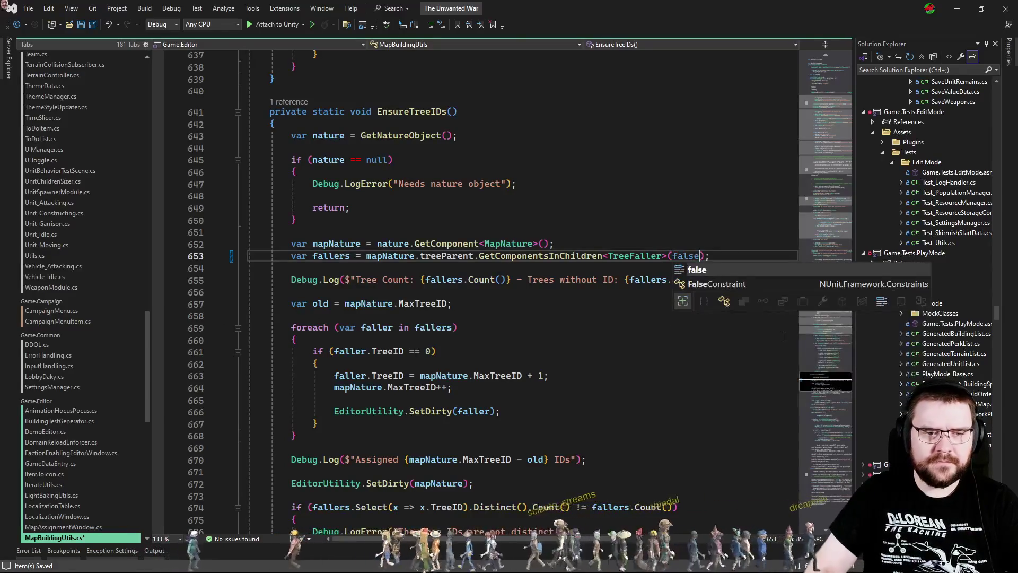
key("ctrl+s")
key("alt+Tab")
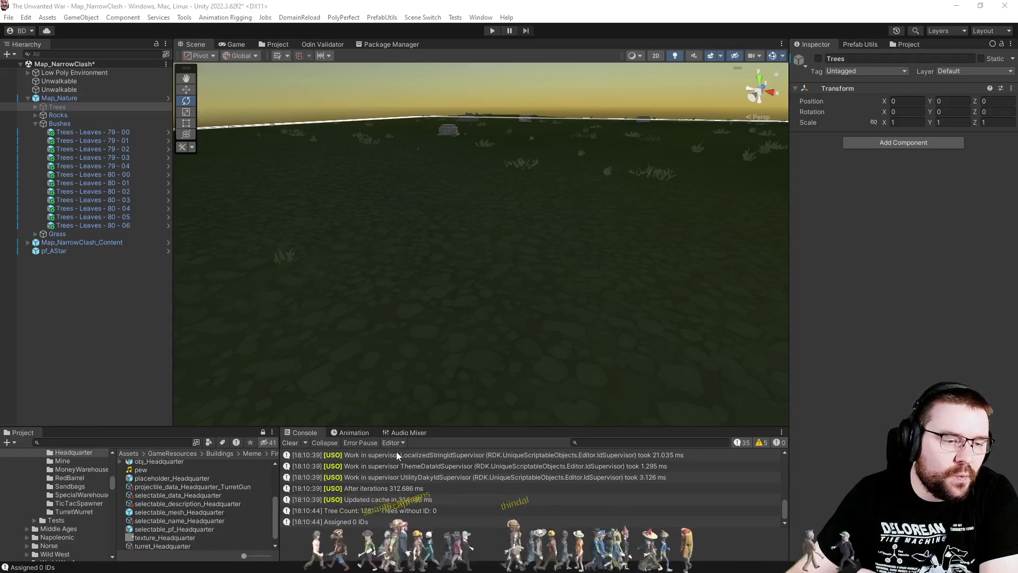
- Expand the Trees group, unhide the trees in the scene, and select every tree
left_click(36, 106)
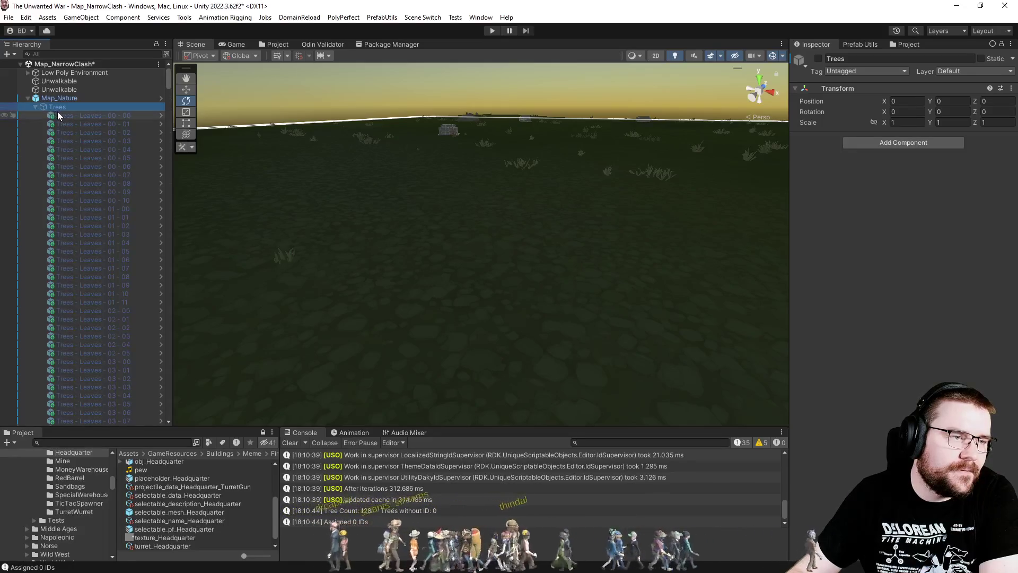
key("alt+shift+a")
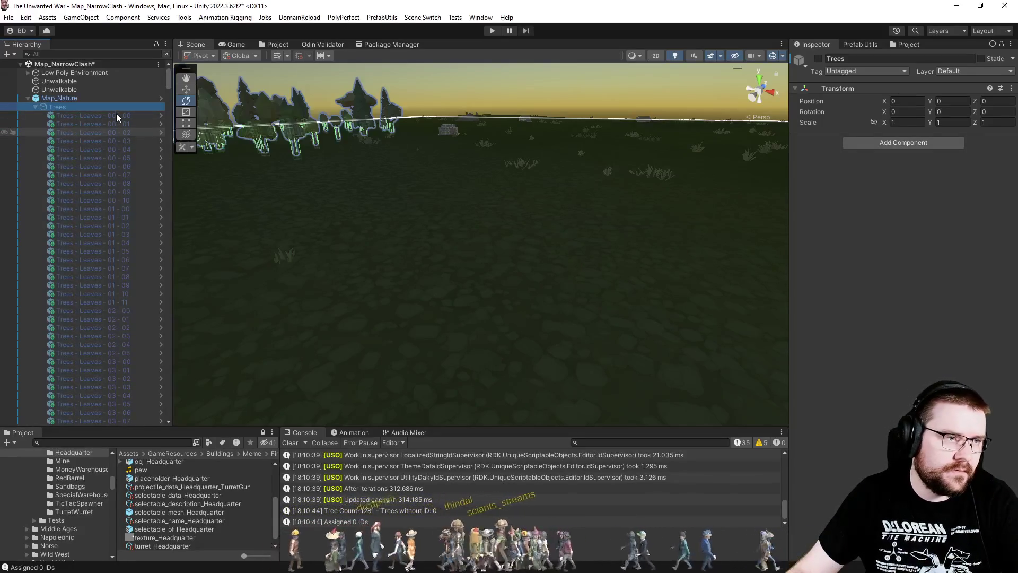
key("Down")
left_click_drag(169, 75, 165, 403)
left_click(106, 277, "shift")
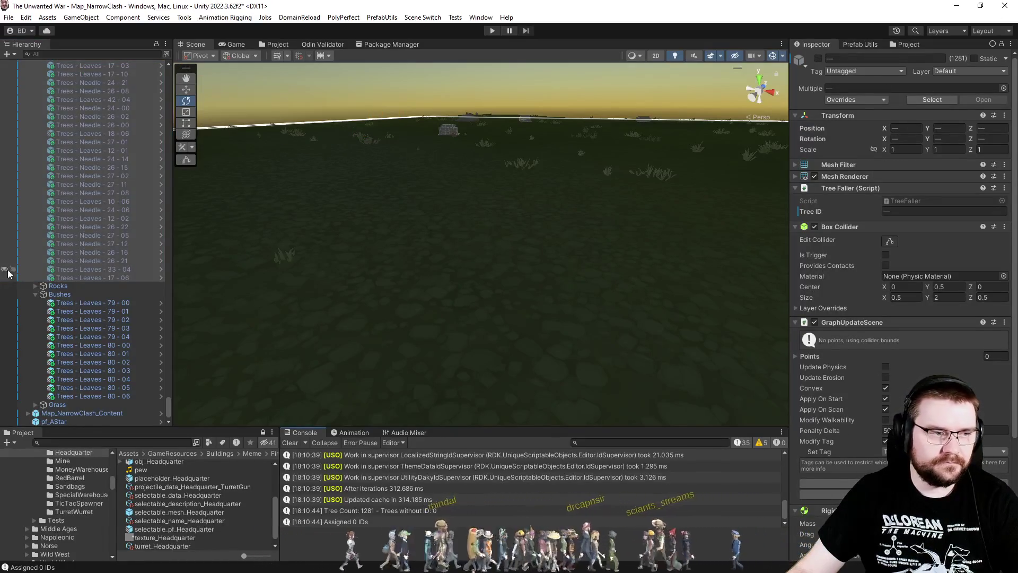
- Inspect bushes 79 - 04, 79 - 02 and 79 - 00, which still have Tree ID 0
left_click(85, 336)
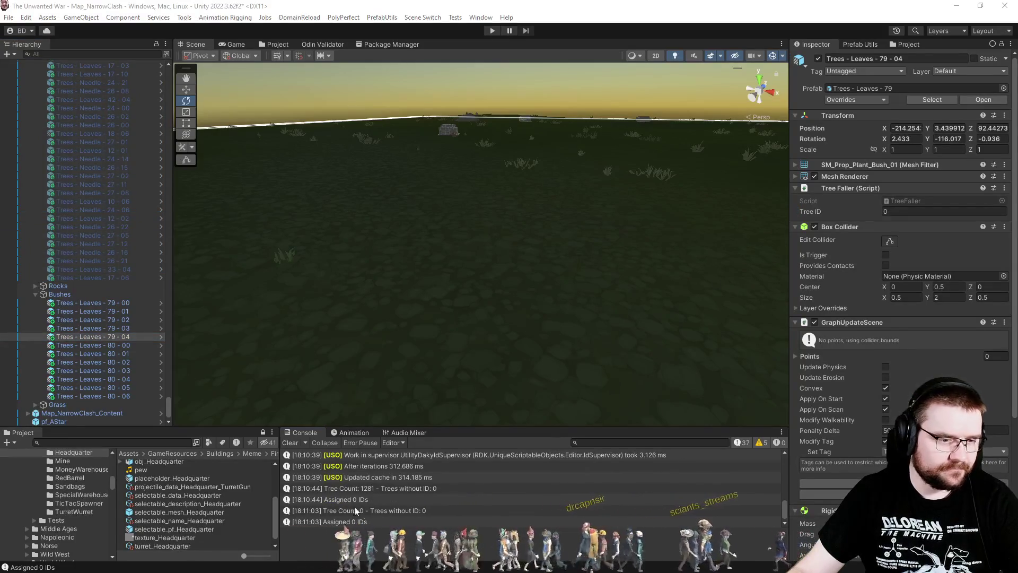
left_click(73, 319)
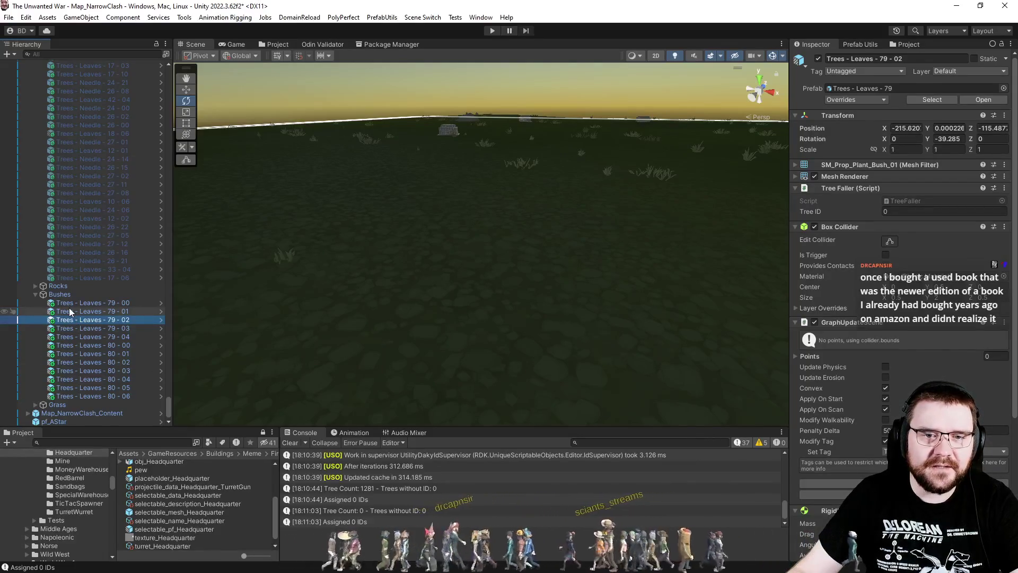
left_click(73, 301)
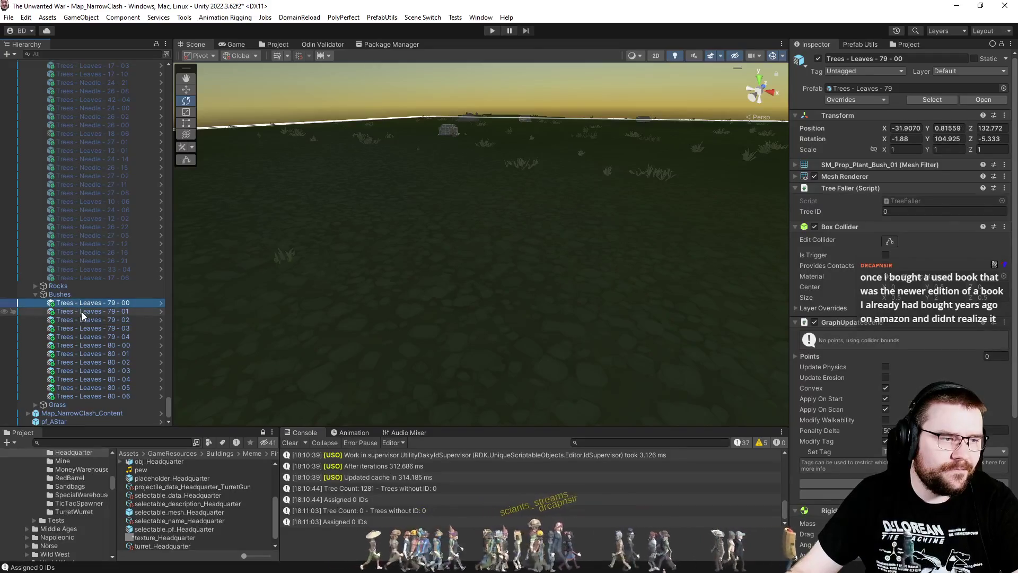
- Add and remove blank lines after the mapNature line in EnsureTreeIDs, then return to Unity
key("alt+Tab")
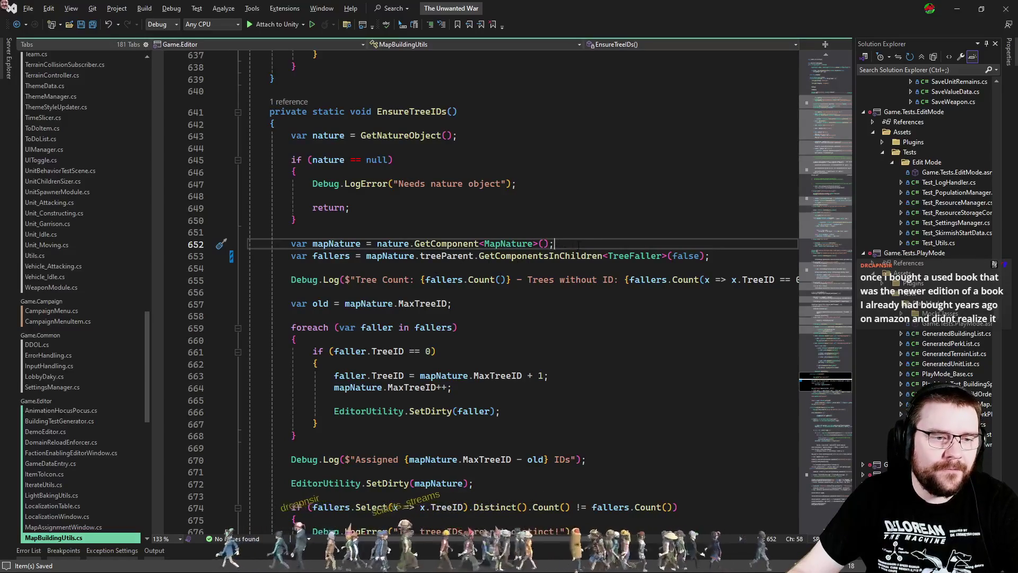
key("Return")
key("Return")
key("Up")
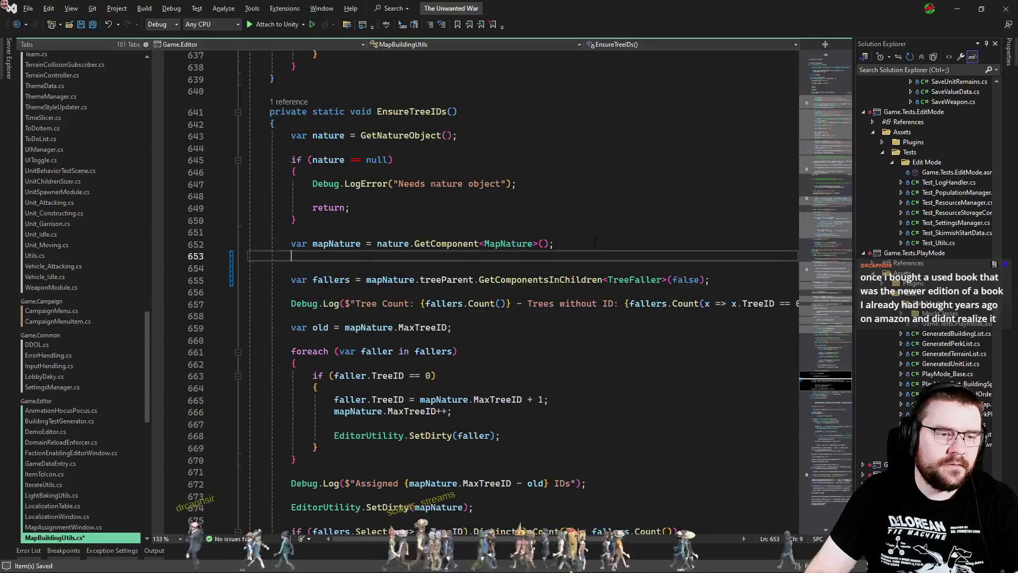
key("Delete")
key("Delete")
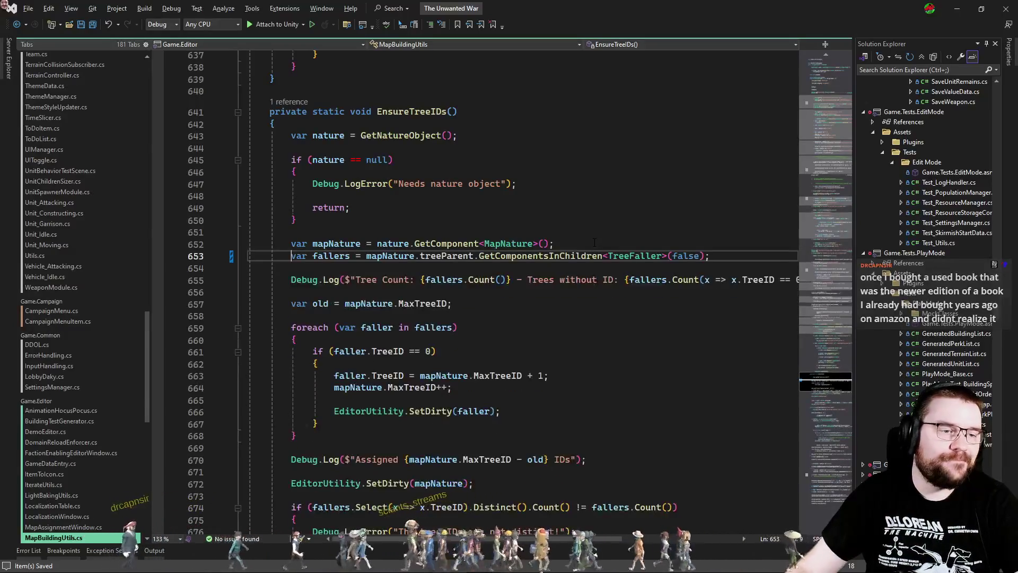
key("alt+Tab")
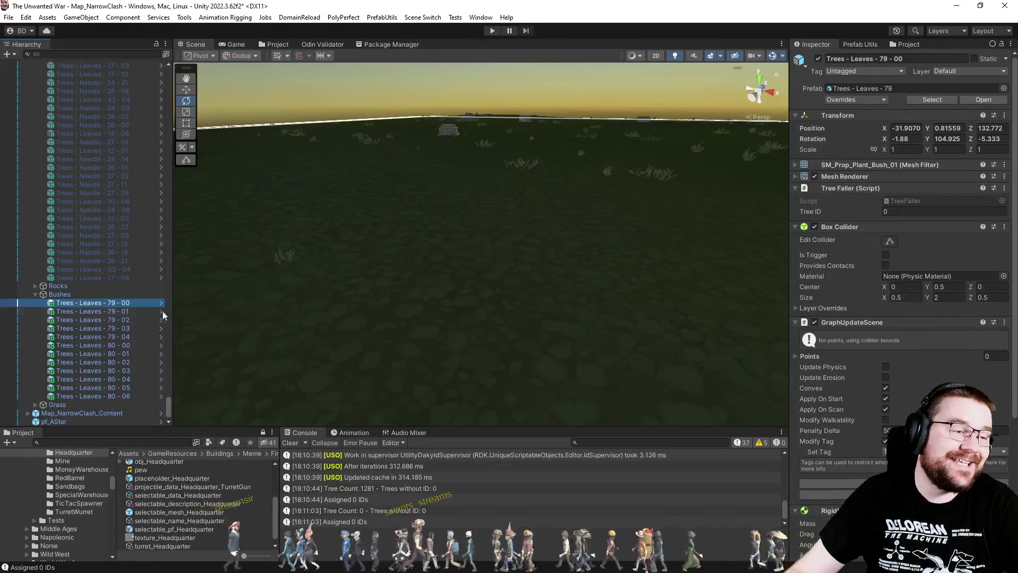
- Select all trees again so they show in the scene, then collapse the Trees group
scroll(117, 361, "up", 10)
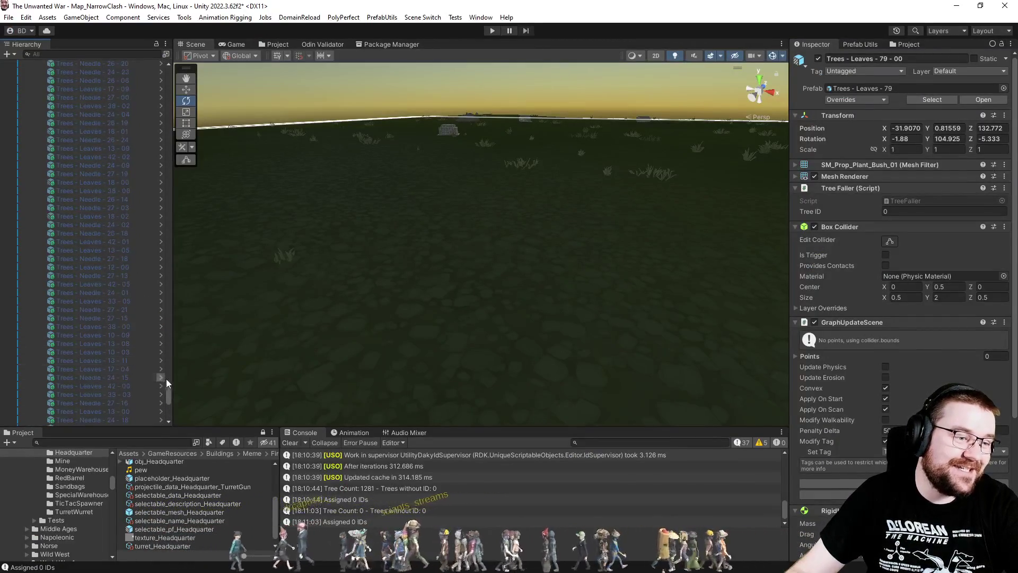
scroll(165, 392, "down", 10)
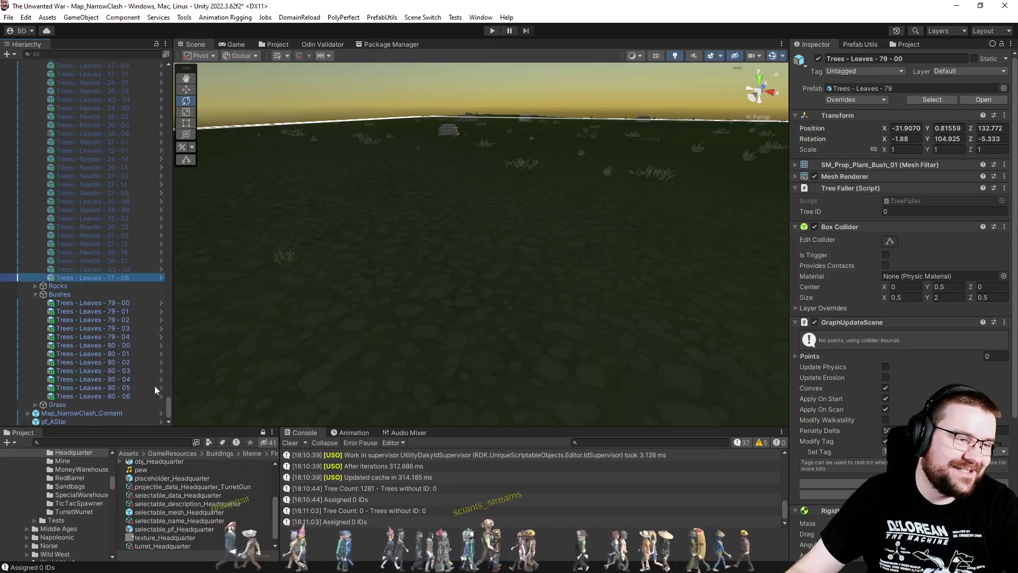
left_click_drag(168, 415, 169, 74)
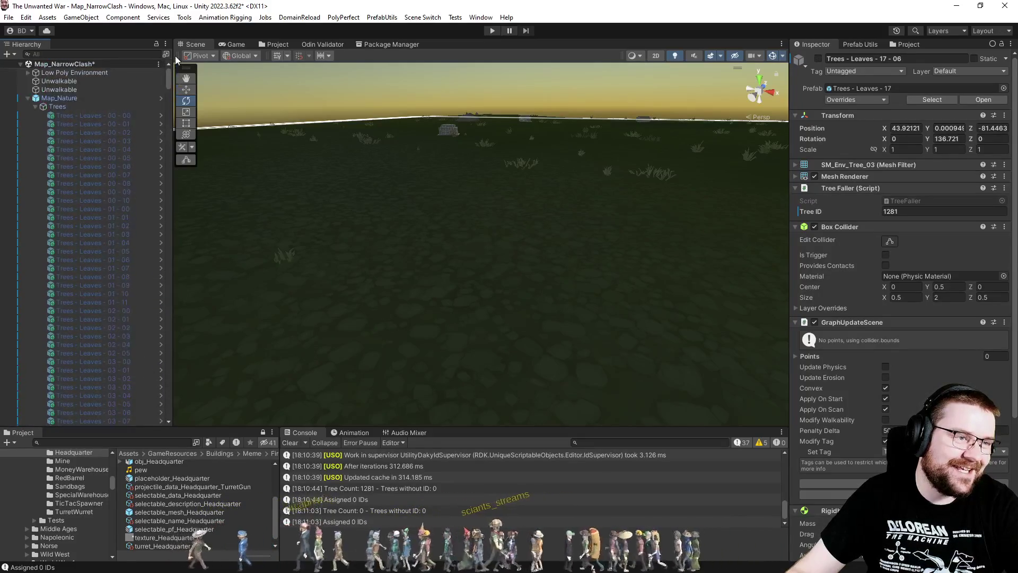
left_click(130, 116, "shift")
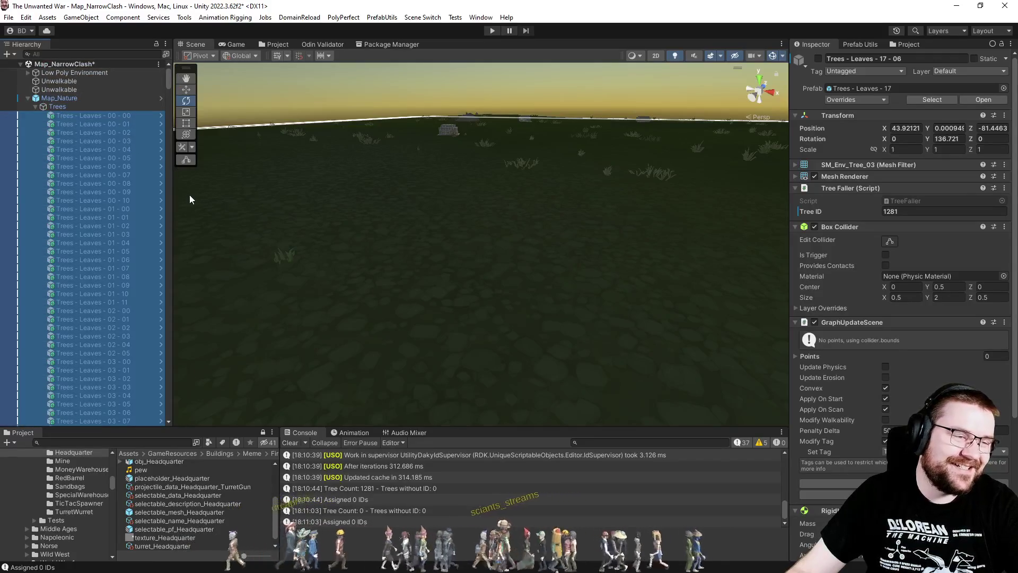
left_click(34, 107)
left_click(82, 275)
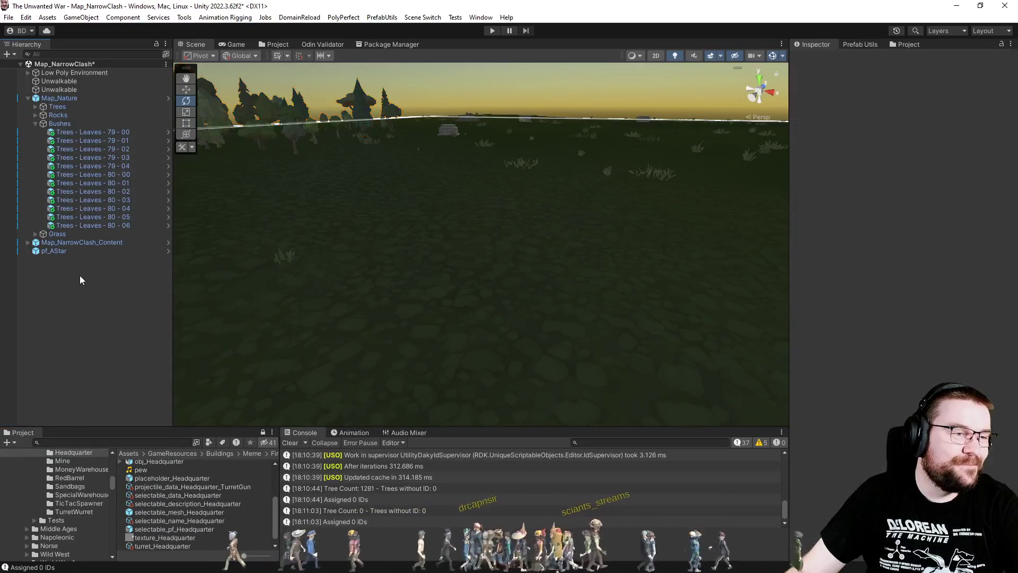
- Frame and inspect bushes 79 - 00, 80 - 02 and 79 - 04, then revisit the line 661 TreeID check
left_click(94, 133)
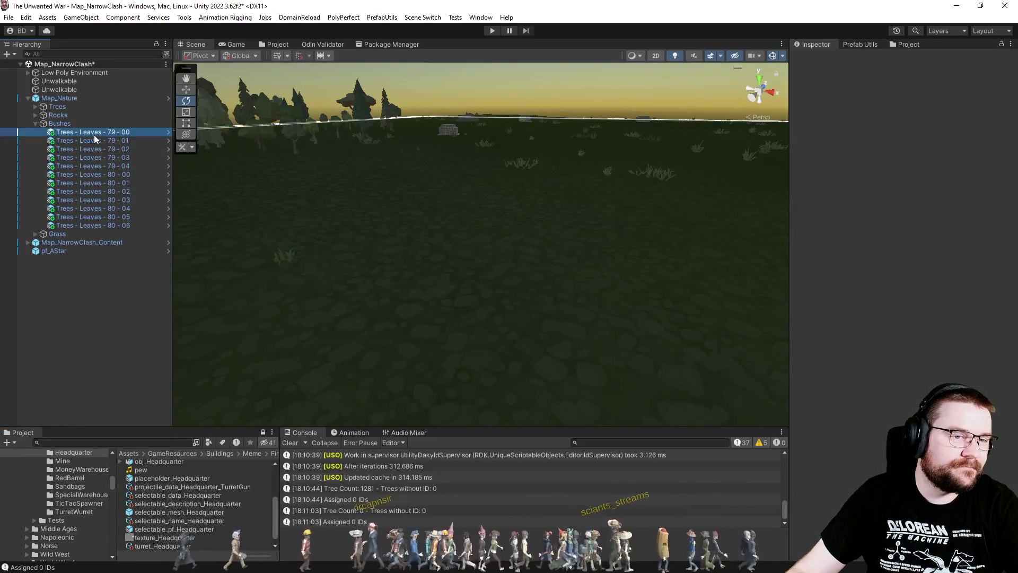
key("f")
mouse_move(352, 221)
left_mouse_down("alt")
mouse_move(464, 285)
mouse_move(398, 277)
left_mouse_up("alt")
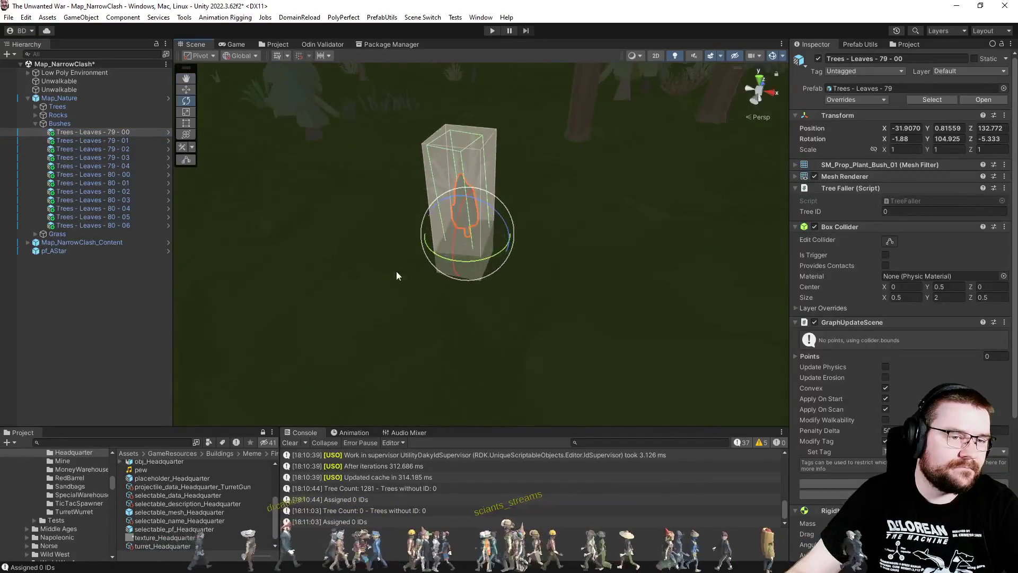
left_click(119, 191)
key("f")
left_click_drag(309, 218, 348, 200, "alt")
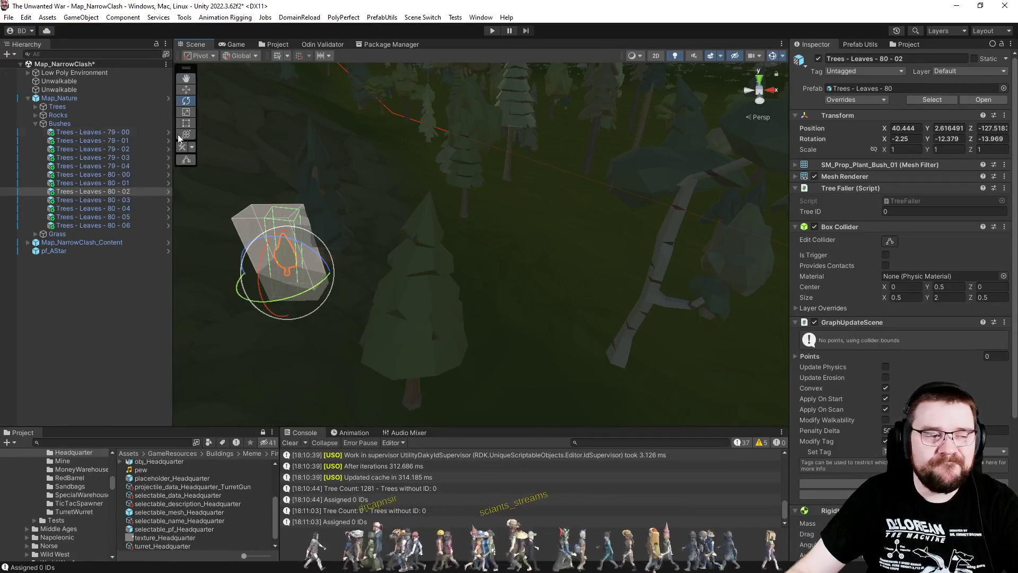
left_click(88, 165)
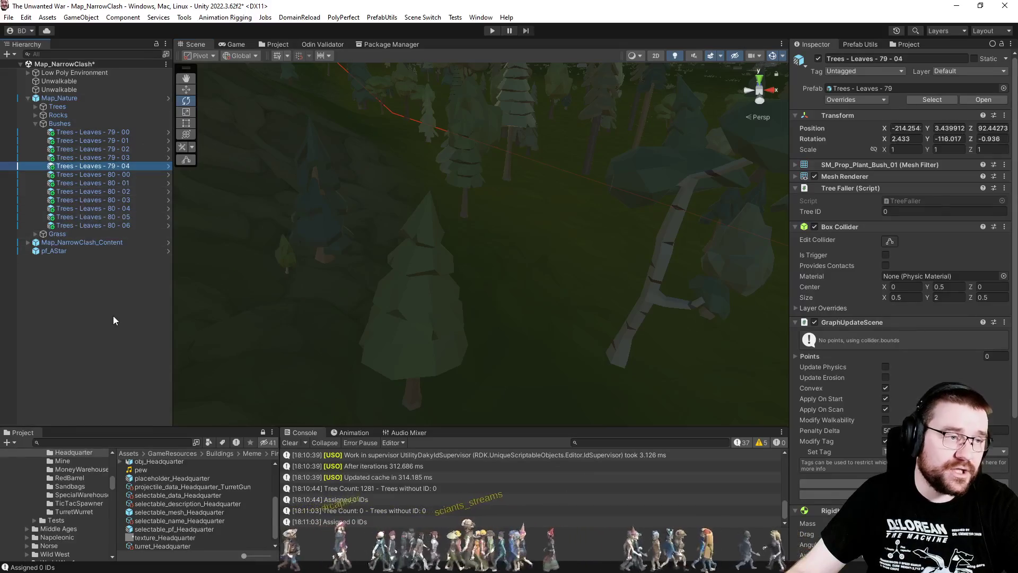
key("alt+Tab")
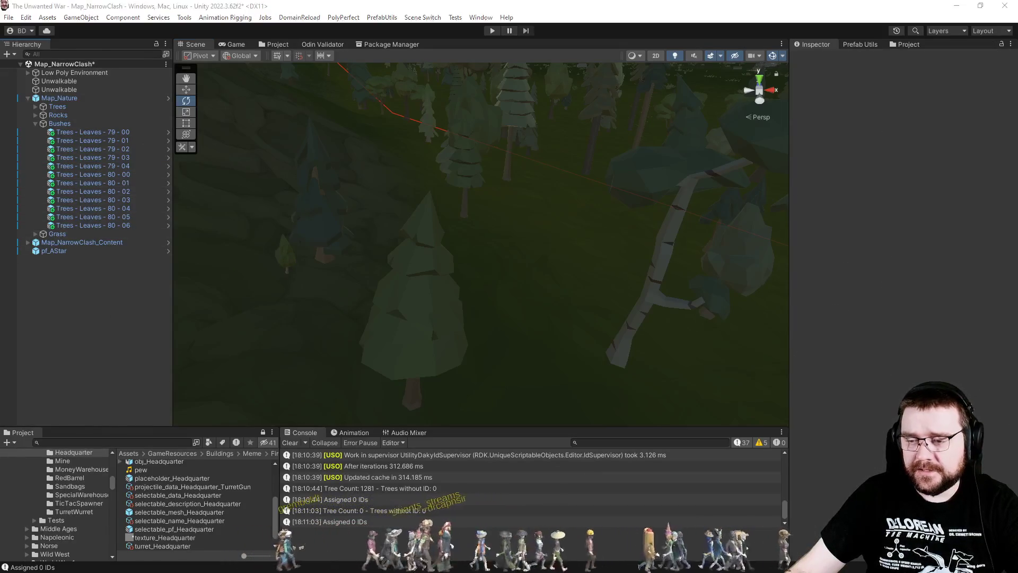
left_click(528, 353)
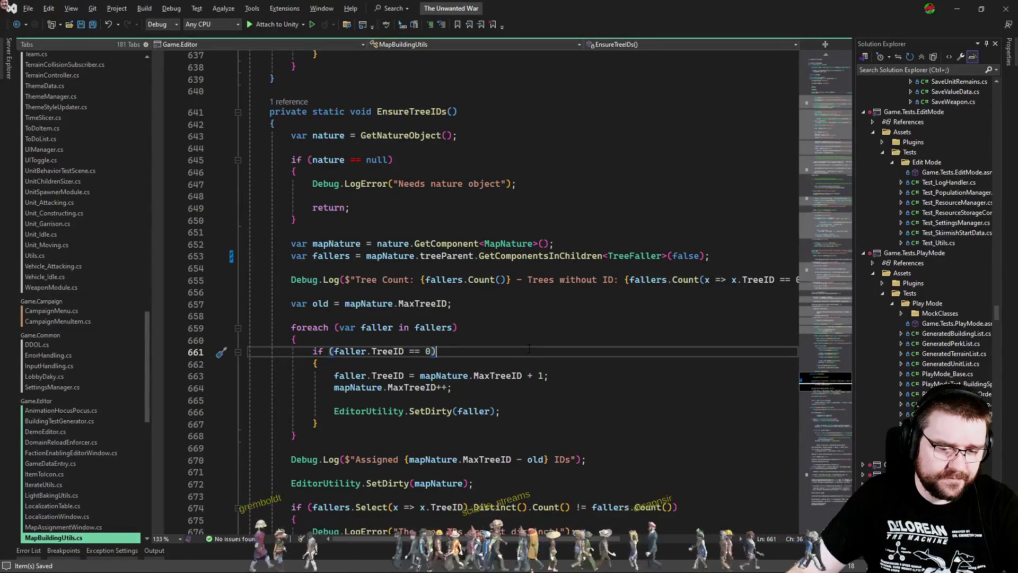
- Remove the false argument from the line 653 TreeFaller lookup and open the TreeFaller definition
left_click(527, 333)
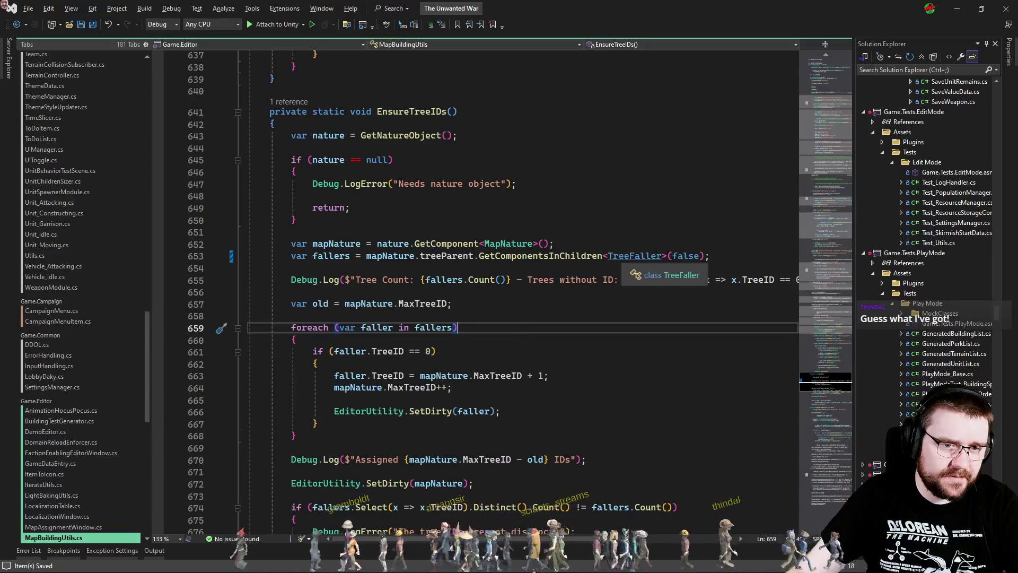
double_click(687, 256)
key("Delete")
left_click(587, 325)
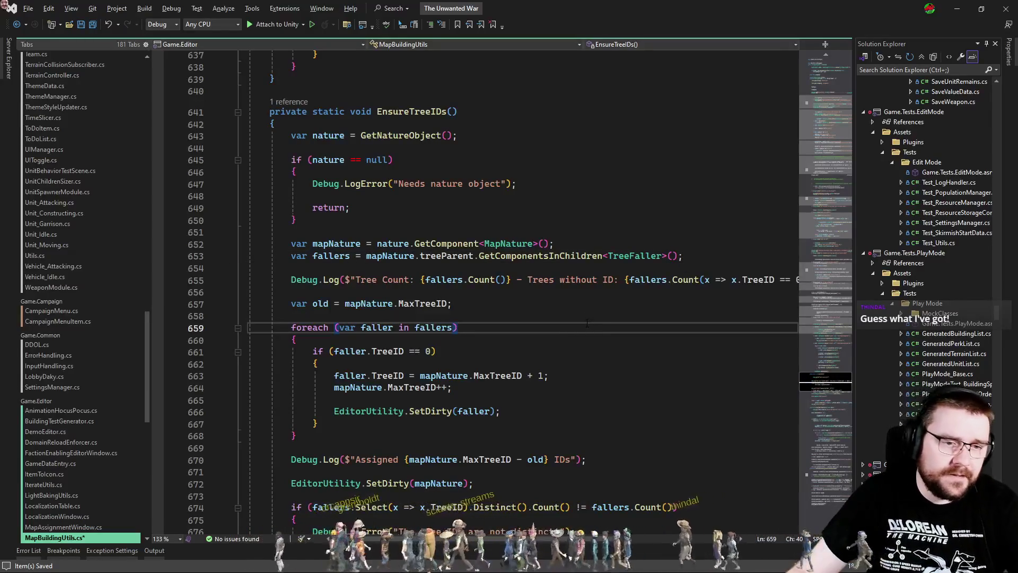
left_click(632, 257, "ctrl")
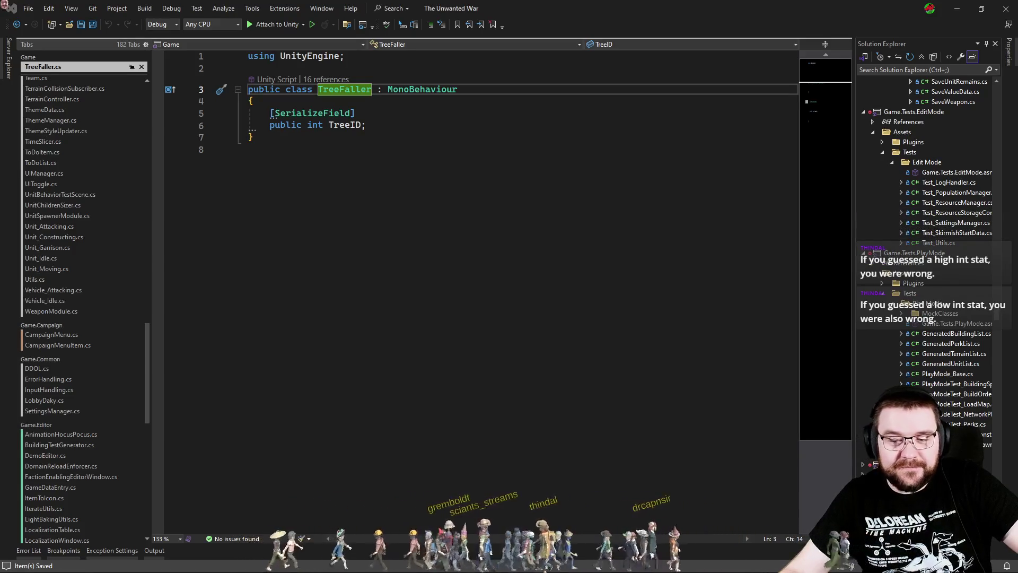
left_click(544, 384)
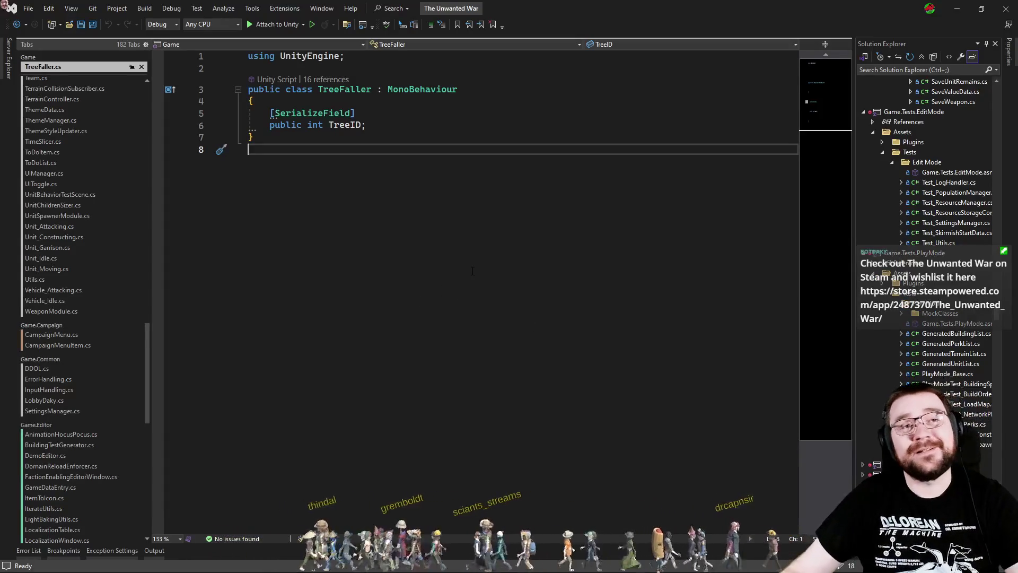
- Add a [SerializeField] public bool noFalling; field below TreeID, save, and close TreeFaller.cs
key("Up")
key("Up")
key("End")
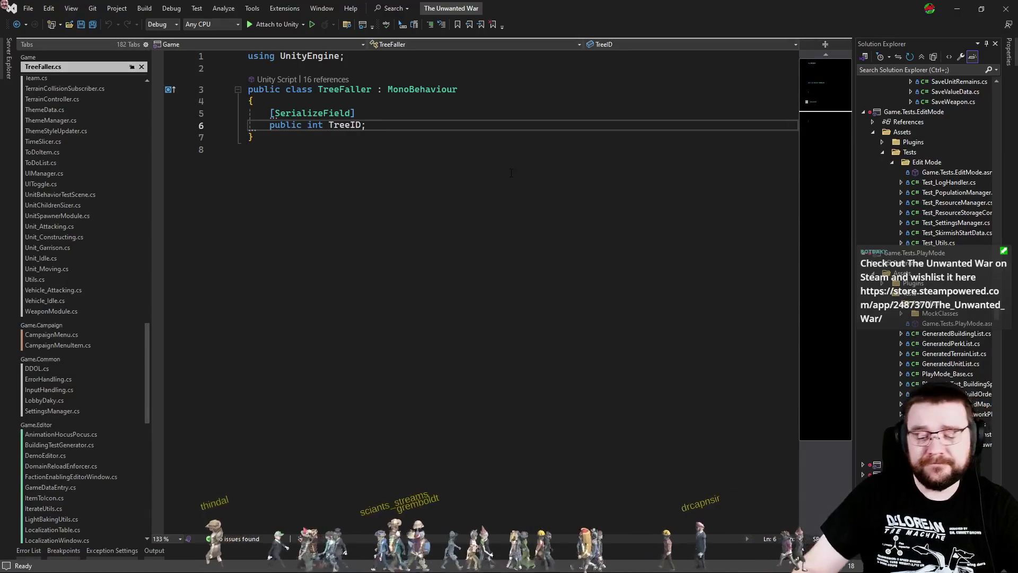
key("Return")
key("Return")
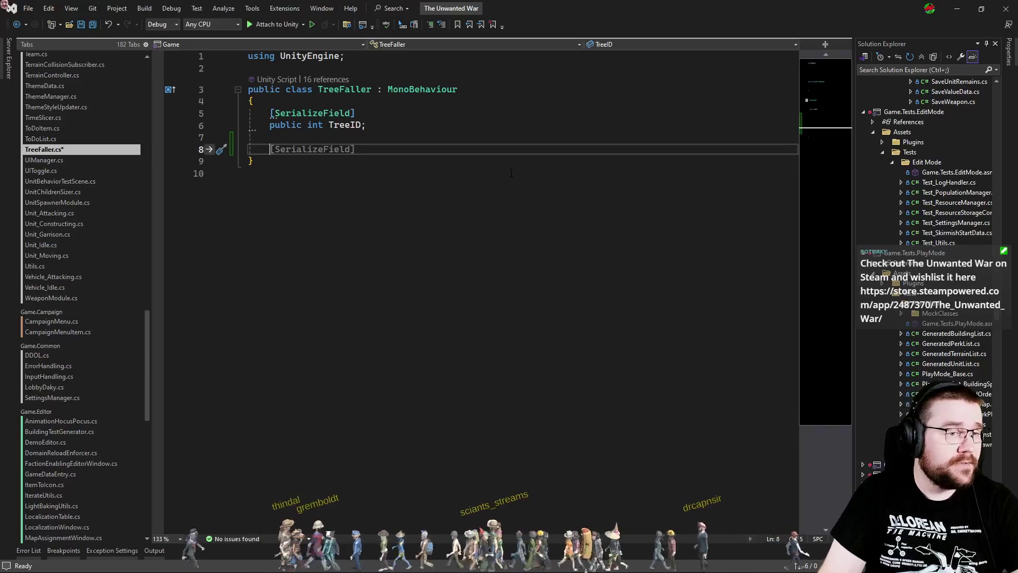
key("Tab")
key("Return")
type("public bool")
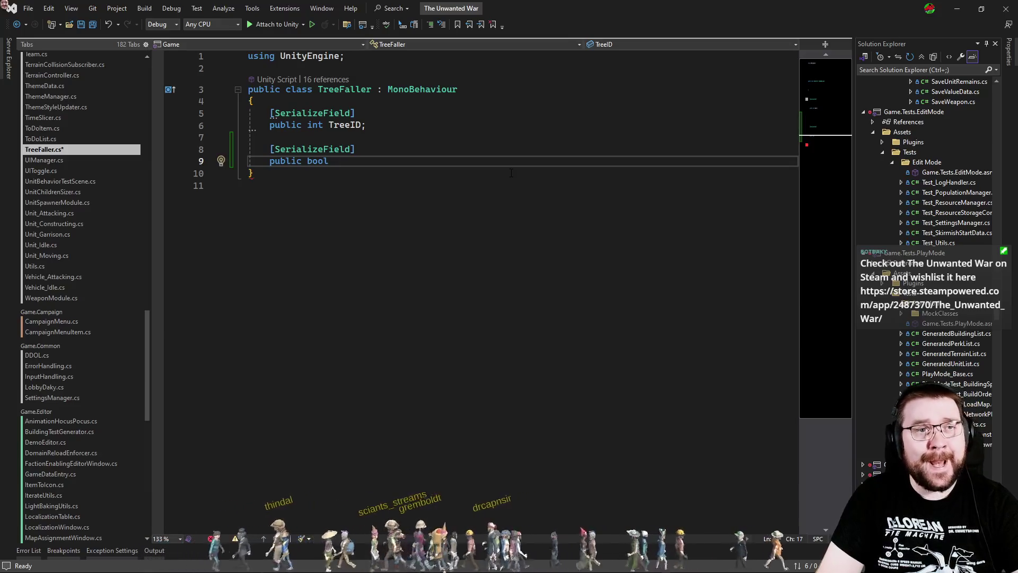
type("prevent")
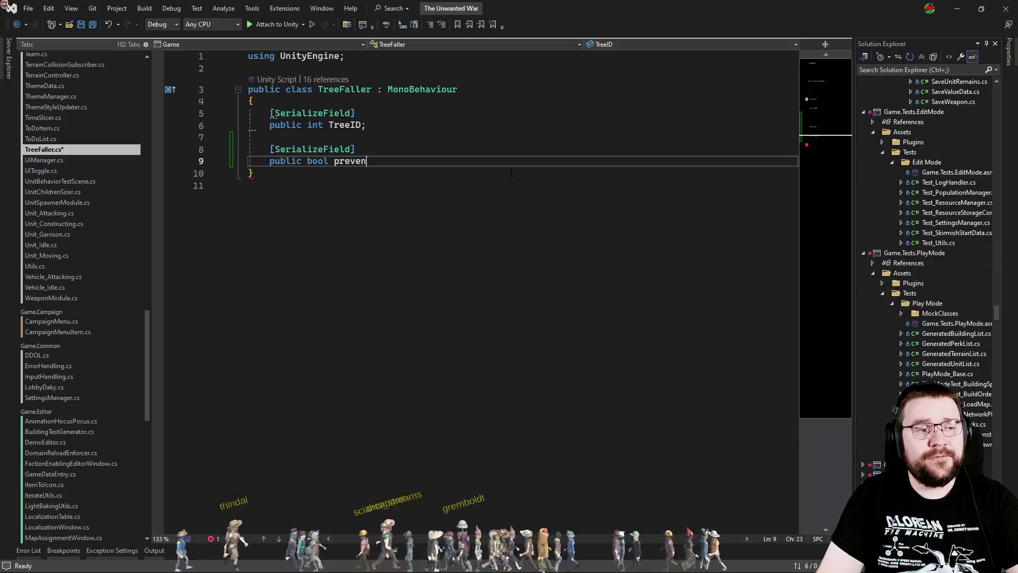
key("BackSpace")
key("BackSpace")
key("BackSpace")
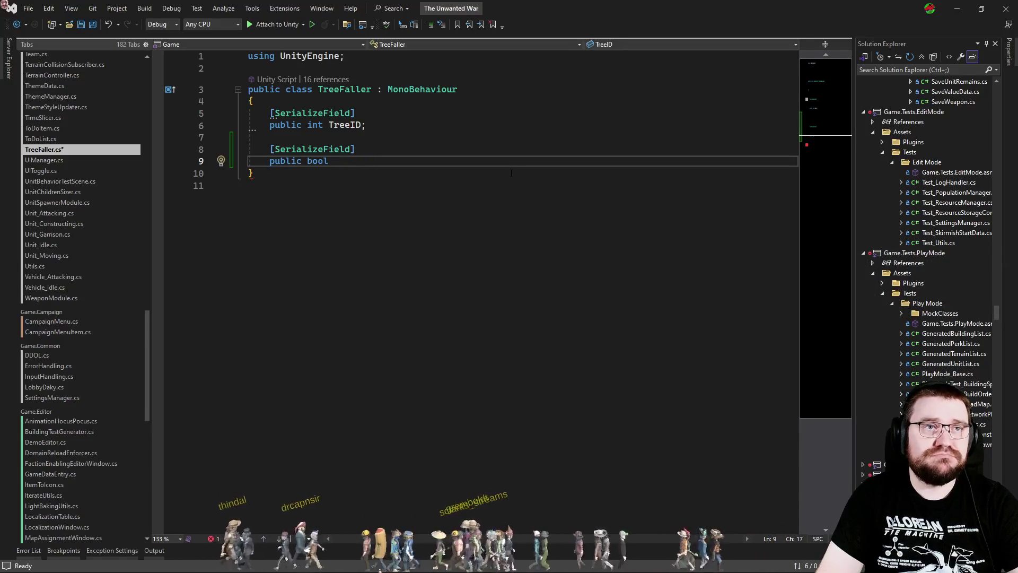
type("noFalling;")
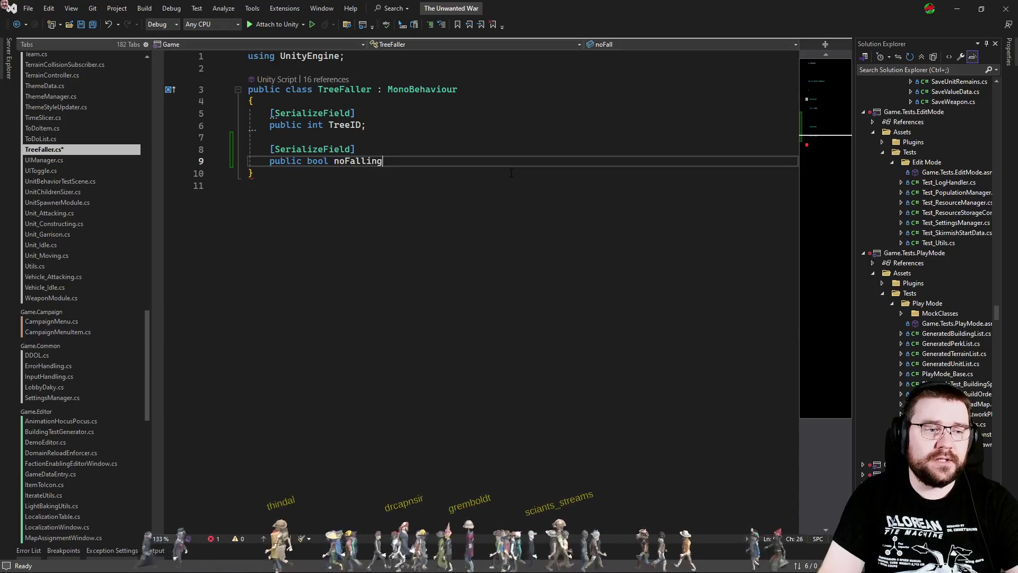
key("ctrl+s")
key("ctrl+F4")
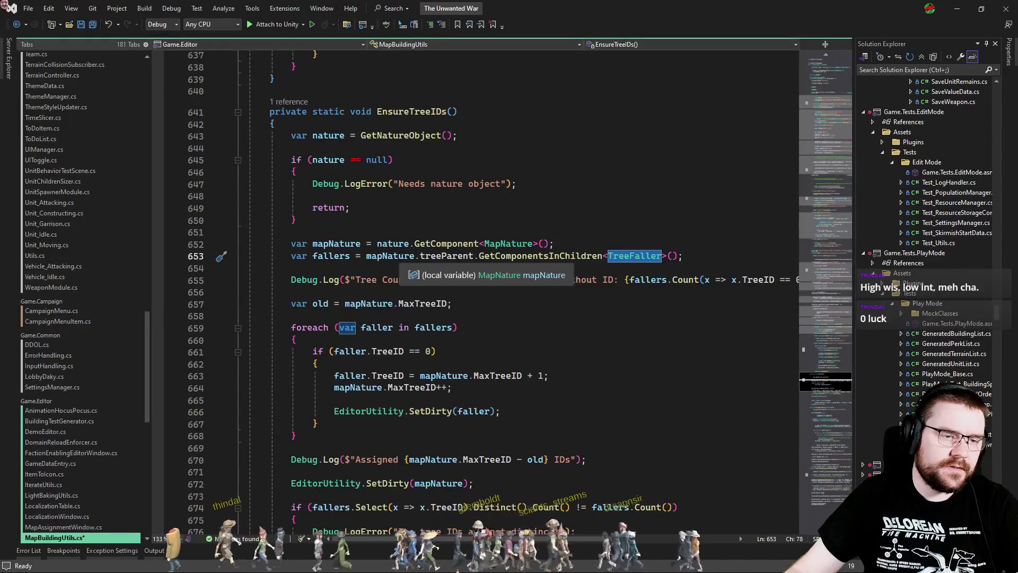
- Find the treeParent declaration in MapNature and check its other use in LoadFromSave
double_click(446, 256)
key("Right")
key("Right")
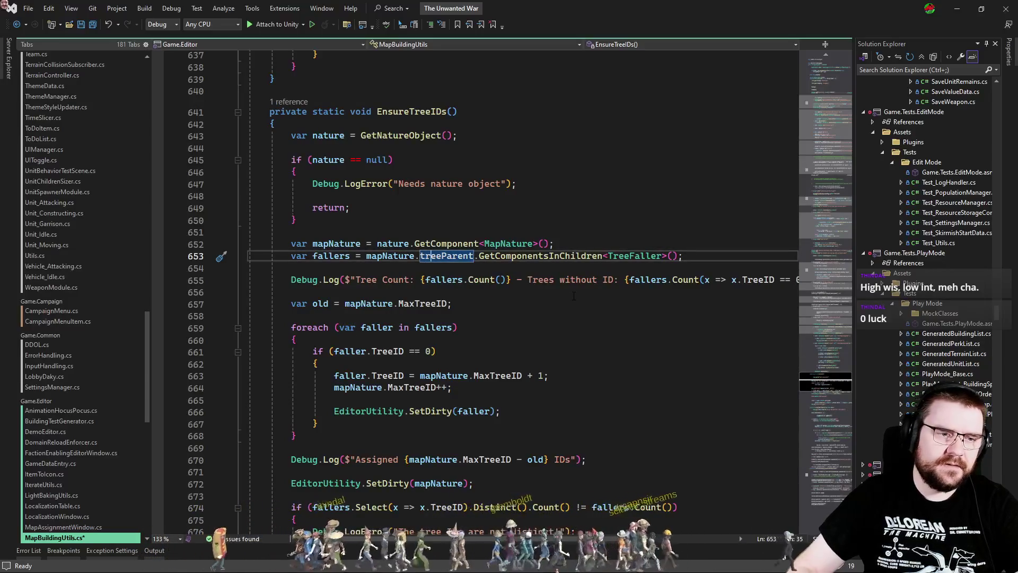
key("F12")
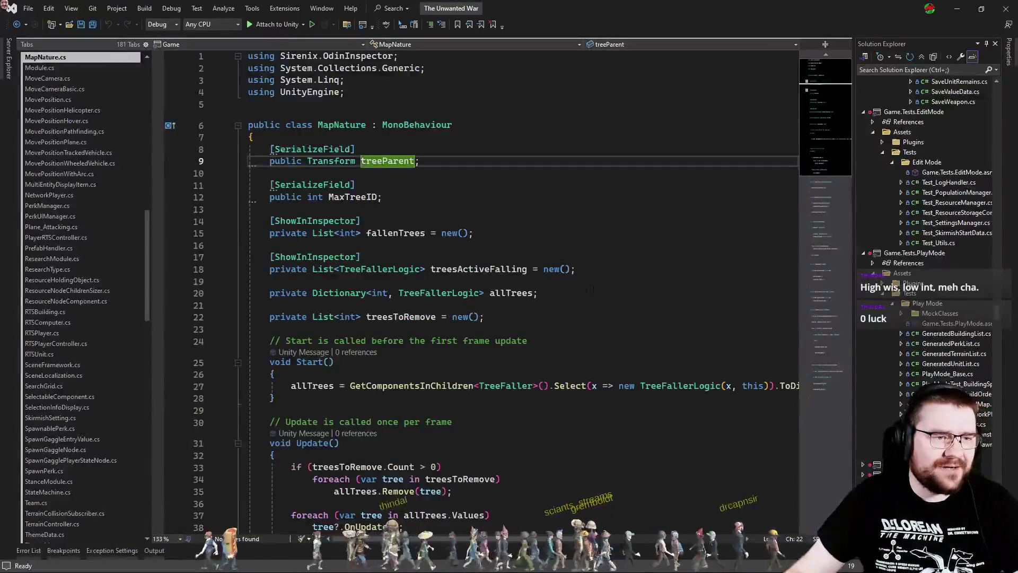
left_click(826, 326)
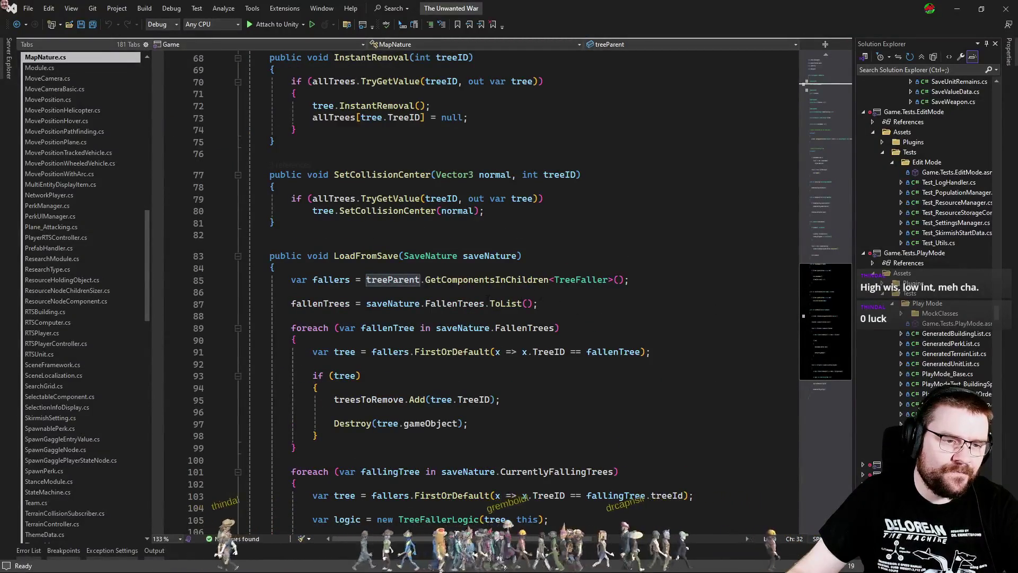
key("ctrl+shift+Down")
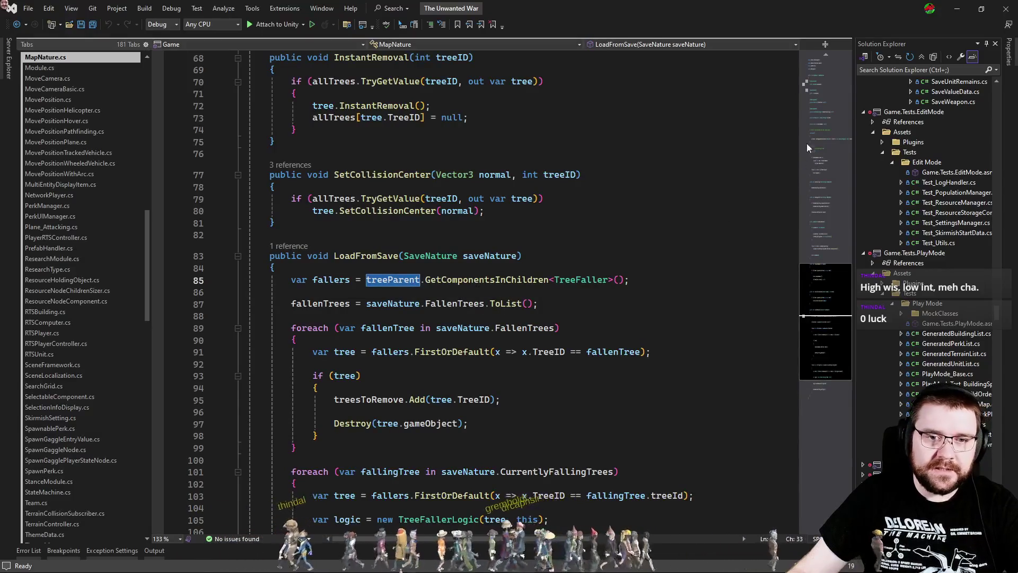
scroll(807, 143, "up", 20)
- Delete the serialized treeParent Transform field and return to line 653 in MapBuildingUtils
left_click(270, 149)
key("ctrl+x")
key("ctrl+x")
key("ctrl+x")
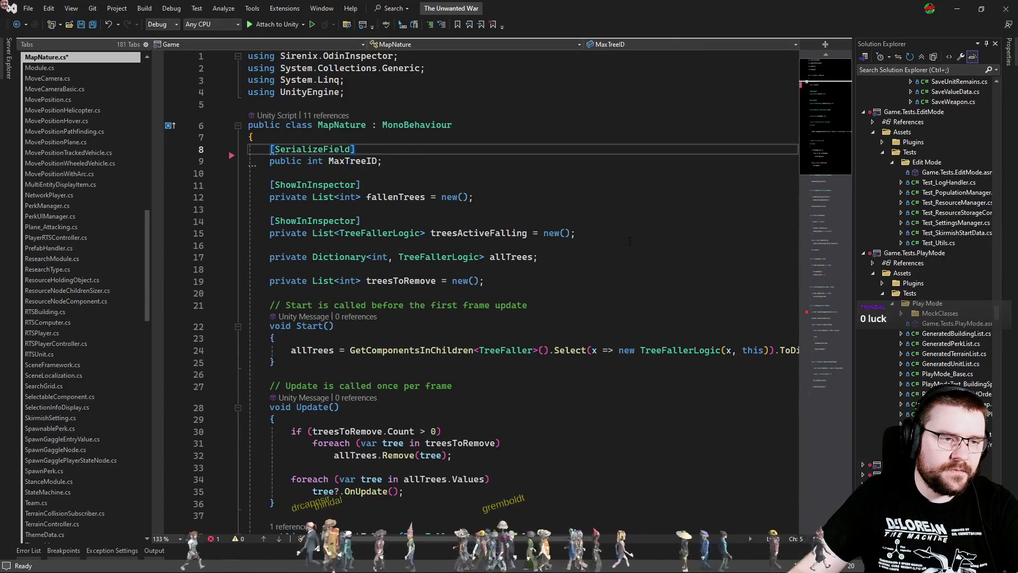
key("ctrl+minus")
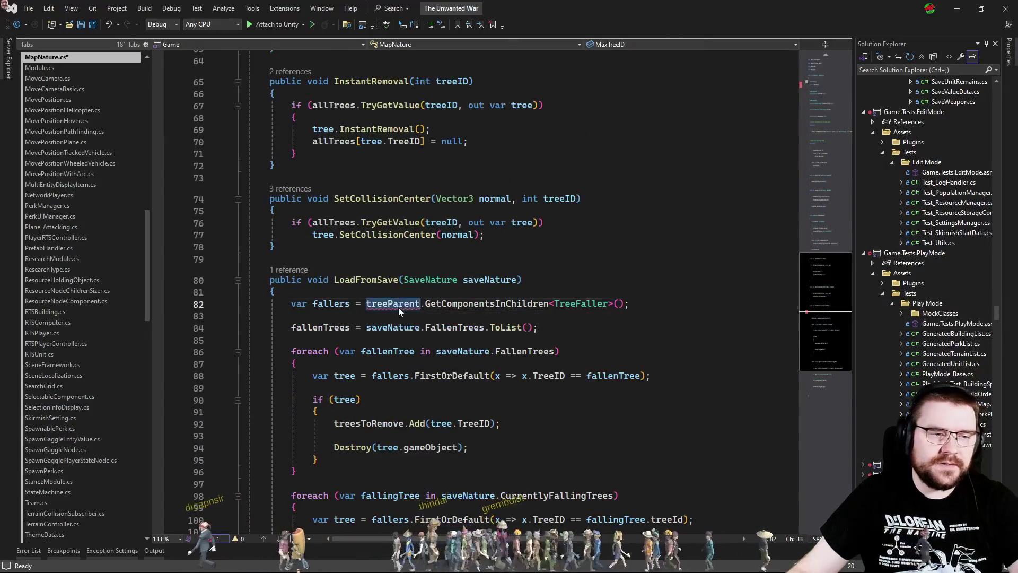
mouse_move(403, 310)
key("ctrl+minus")
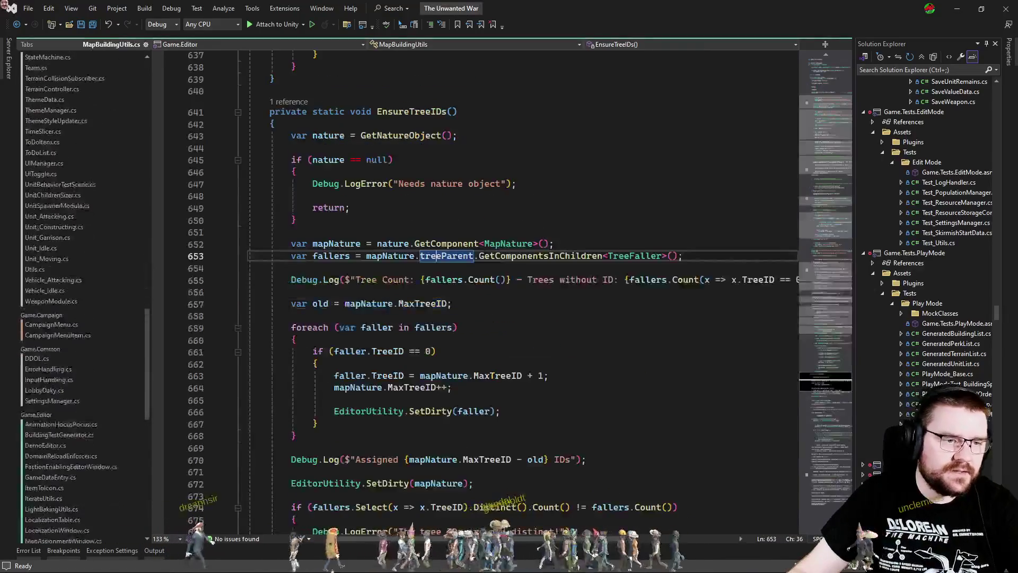
- Drop 'treeParent.' from the TreeFaller lookup on line 653, then inspect the TreeFaller class definition
key("Delete")
key("Delete")
left_click(592, 316)
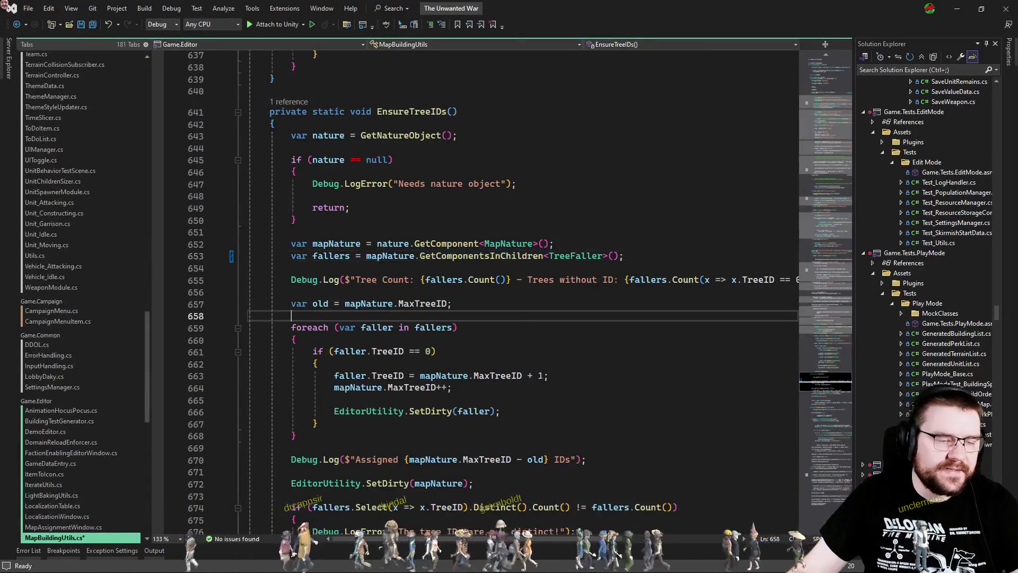
scroll(65, 480, "down", 4)
left_click(575, 255)
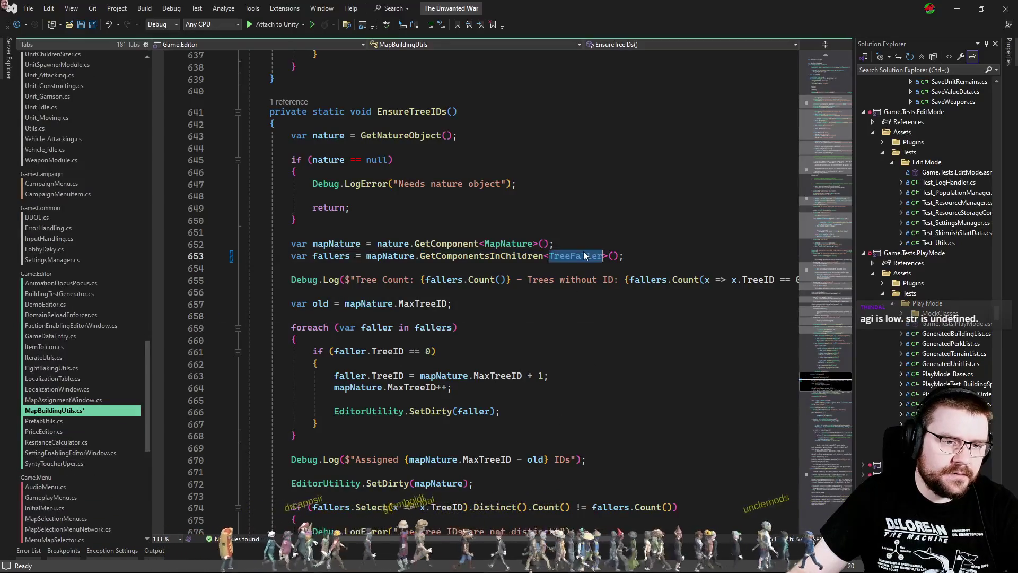
key("F12")
scroll(90, 212, "up", 3)
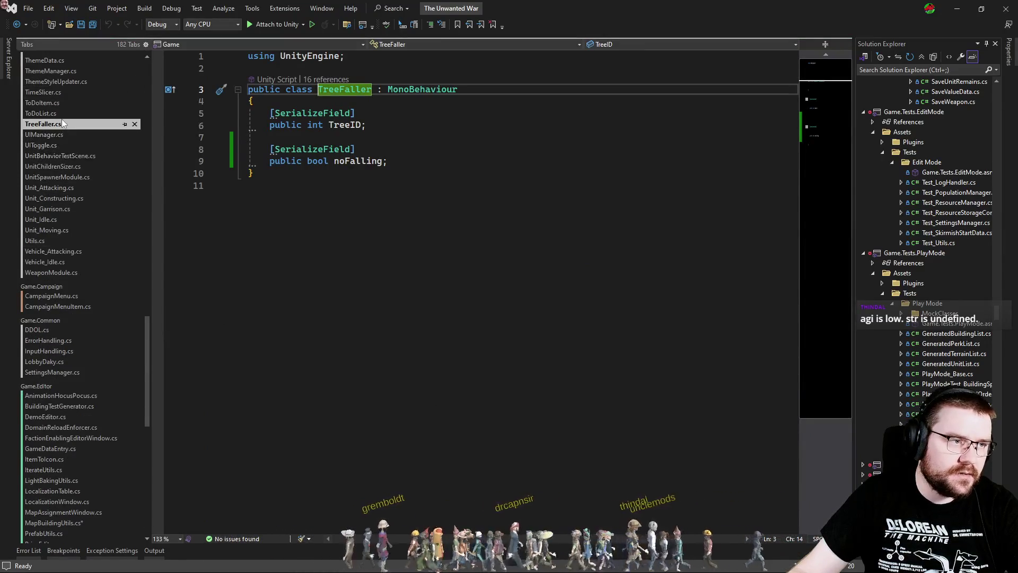
- Search for 'treefallerlogic' and open TreeFallerLogic.cs
key("ctrl+t")
type("tree")
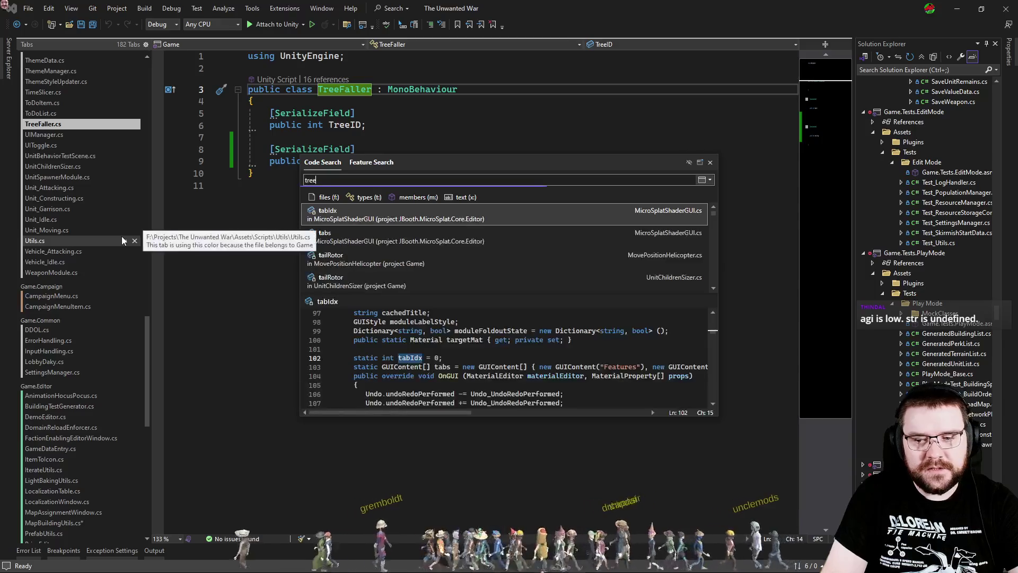
type("fallerlogic")
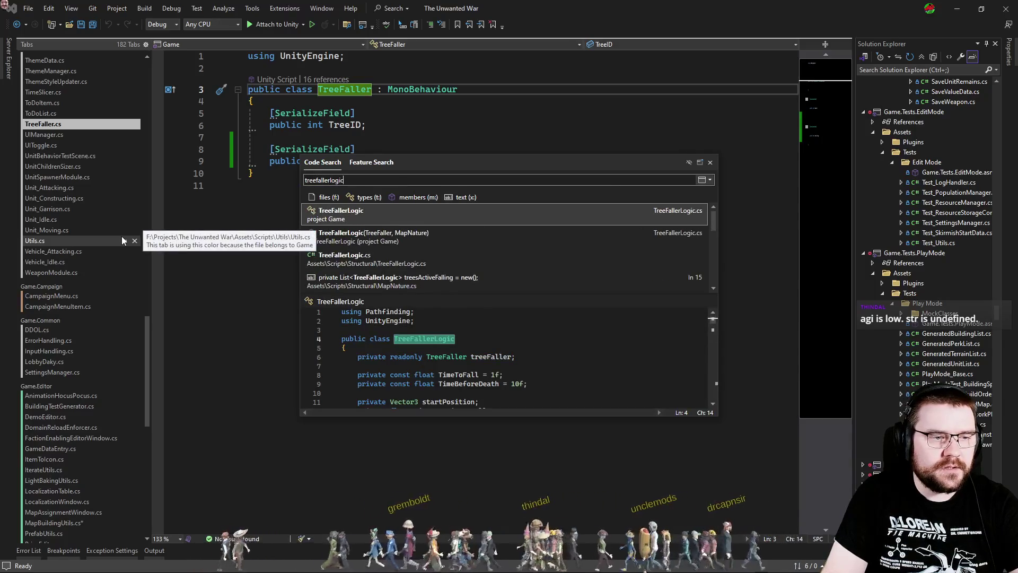
key("Return")
scroll(531, 320, "down", 12)
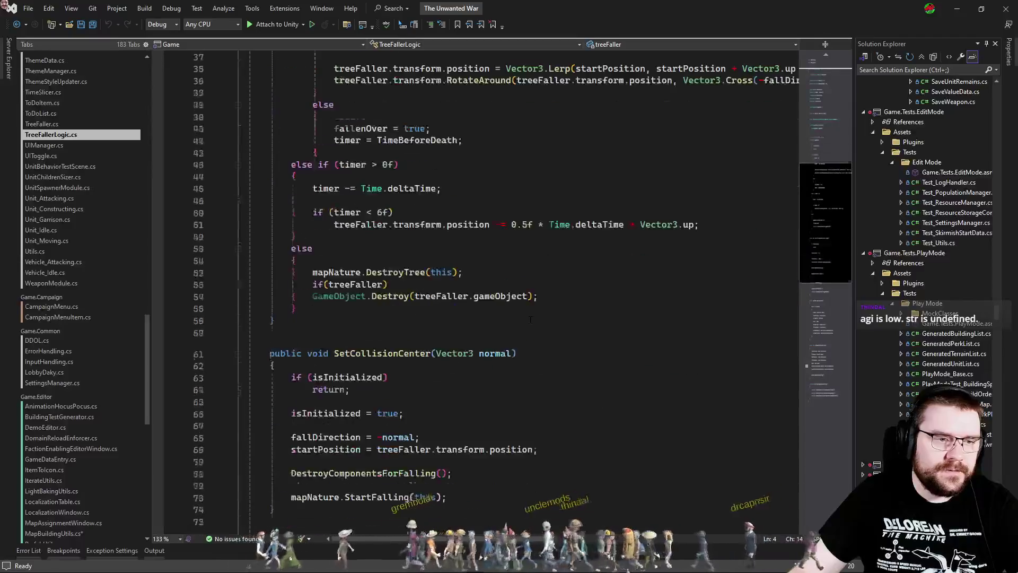